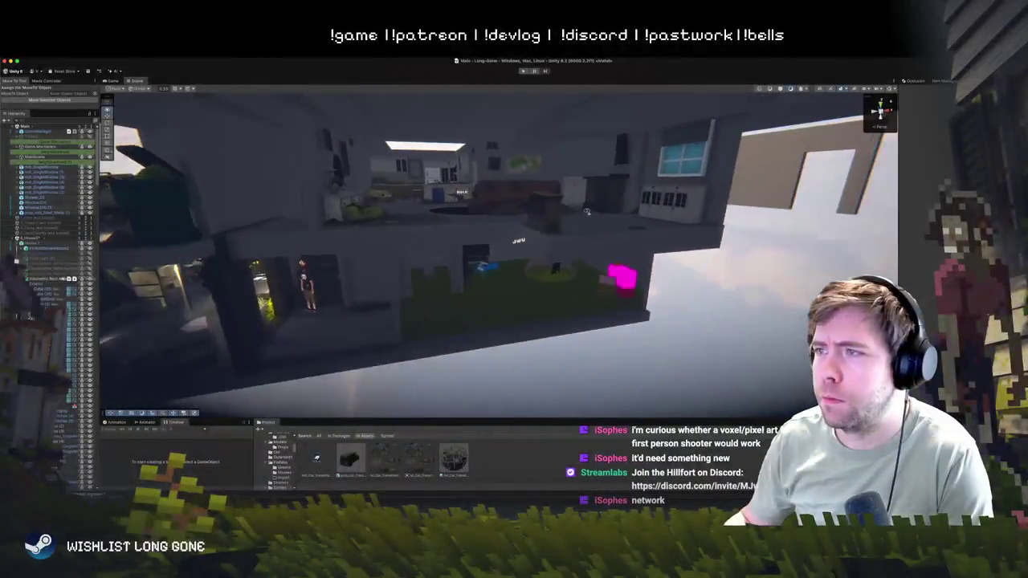
- Select the chimney and roof pieces and bring the view closer to the house
{"action": "left_click", "coordinate": [521, 204]}
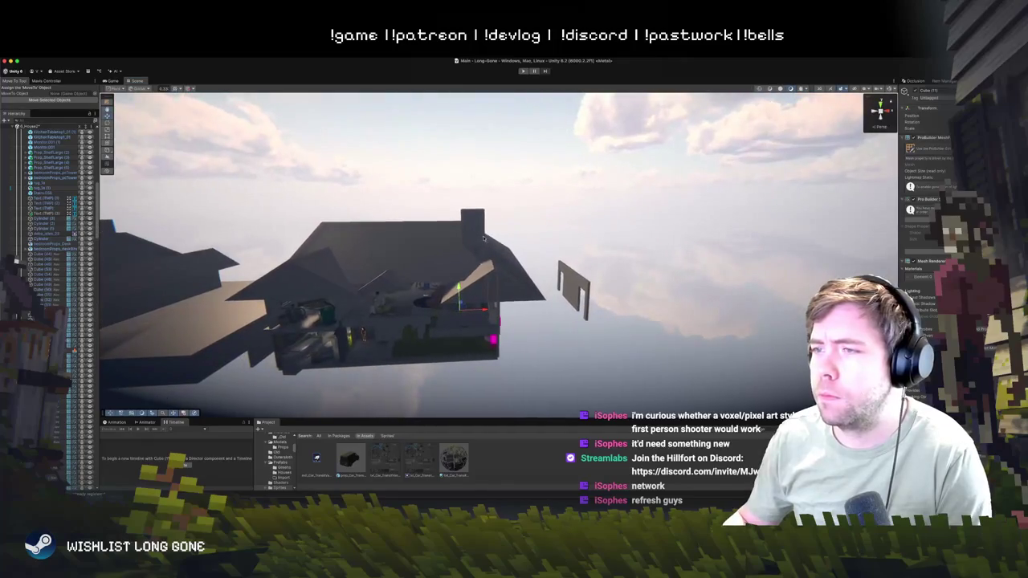
{"action": "left_click", "coordinate": [469, 236]}
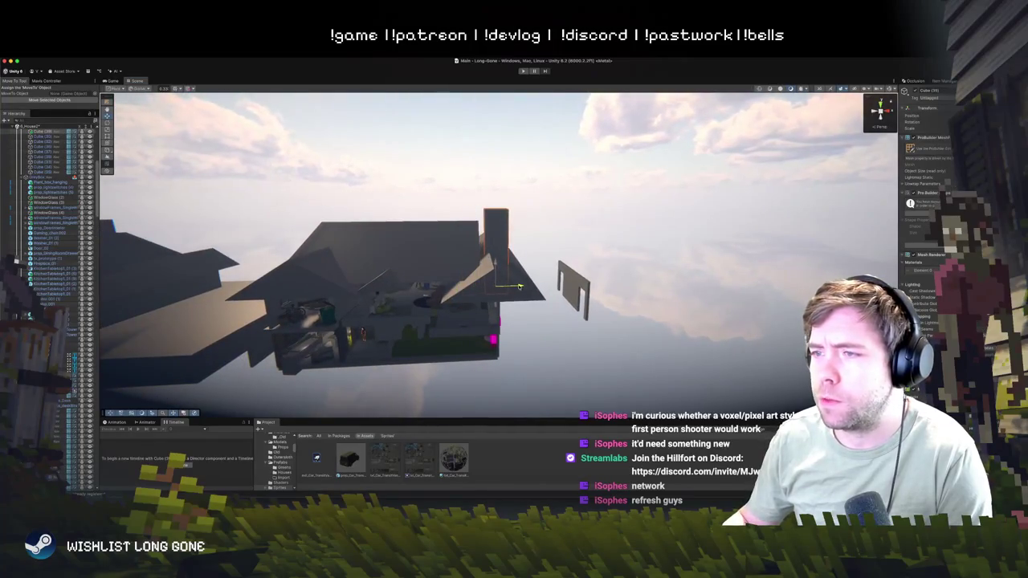
{"action": "left_click", "coordinate": [386, 252]}
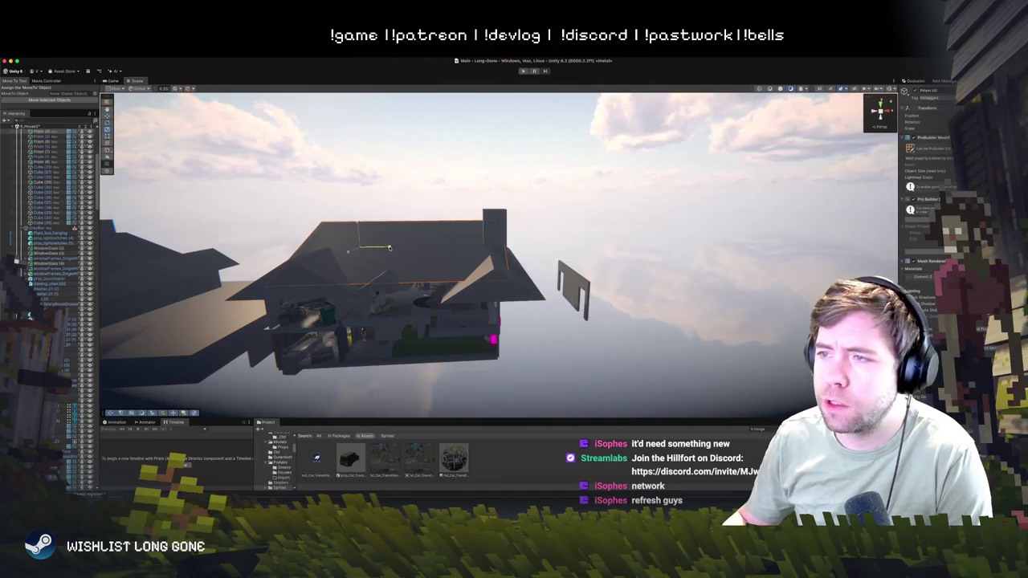
{"action": "left_click", "coordinate": [508, 219]}
{"action": "mouse_move", "coordinate": [508, 218]}
{"action": "left_mouse_down"}
{"action": "mouse_move", "coordinate": [351, 209]}
{"action": "mouse_move", "coordinate": [460, 213]}
{"action": "mouse_move", "coordinate": [270, 218]}
{"action": "mouse_move", "coordinate": [386, 216]}
{"action": "mouse_move", "coordinate": [413, 179]}
{"action": "mouse_move", "coordinate": [523, 225]}
{"action": "left_mouse_up"}
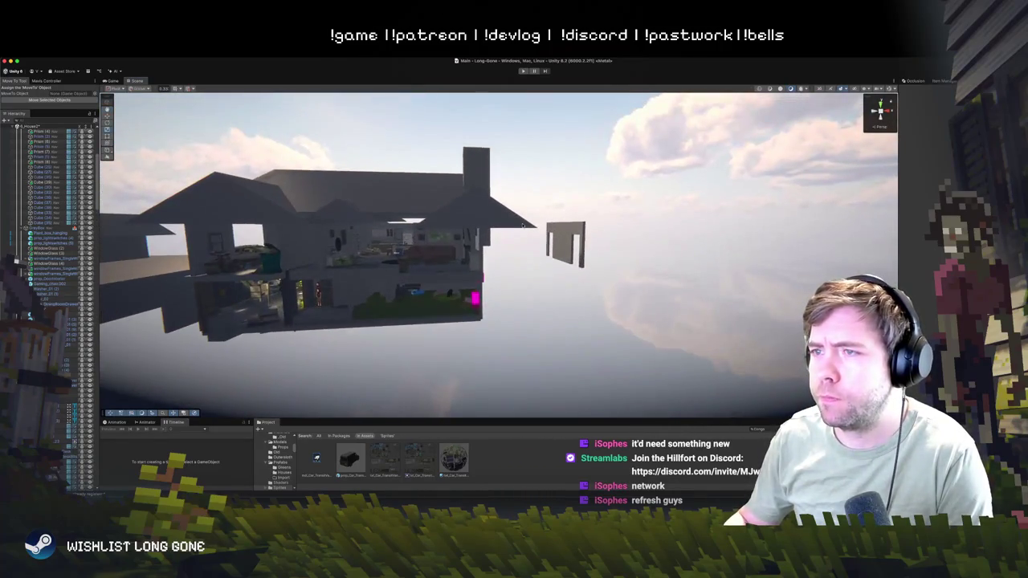
- Slide the roof prism left along X, then nudge it slightly back right
{"action": "left_click", "coordinate": [522, 224]}
{"action": "left_click_drag", "start_coordinate": [430, 227], "coordinate": [399, 230]}
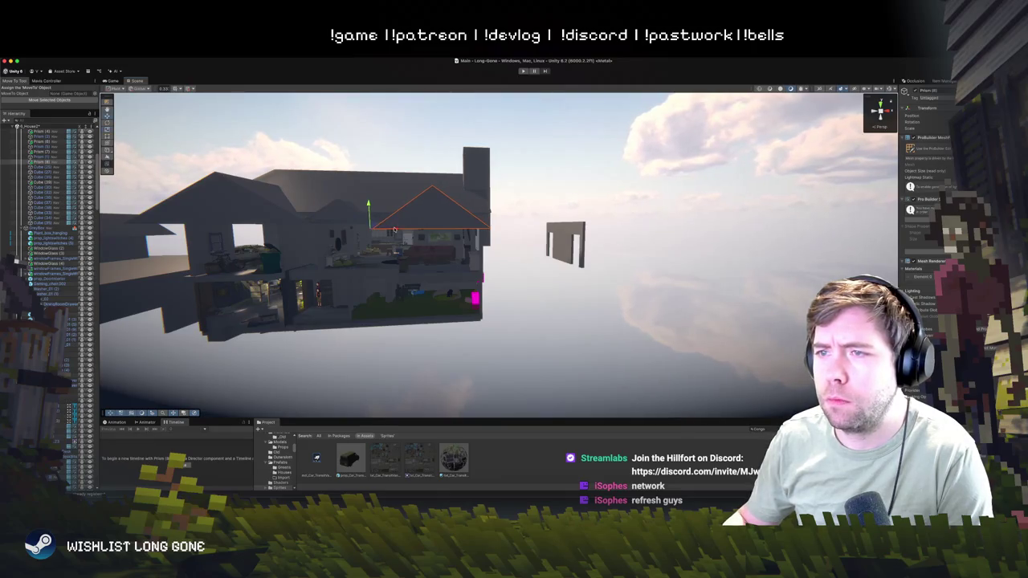
{"action": "left_click_drag", "start_coordinate": [400, 229], "coordinate": [402, 230]}
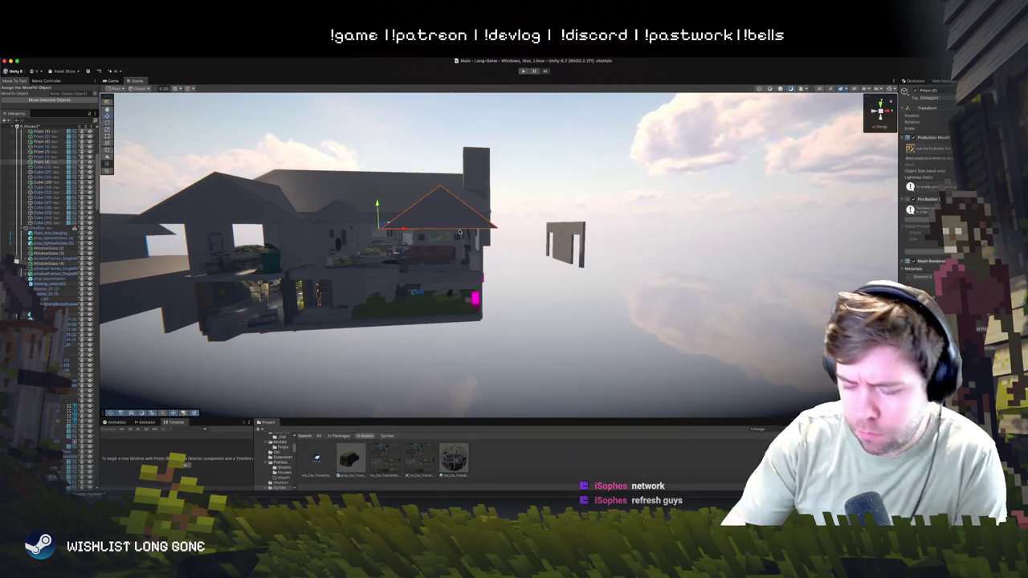
{"action": "left_click", "coordinate": [457, 318]}
{"action": "left_click_drag", "start_coordinate": [457, 318], "coordinate": [347, 295]}
- Delete the left roof prism and move a duplicate of the right prism over the left side
{"action": "left_click", "coordinate": [437, 296]}
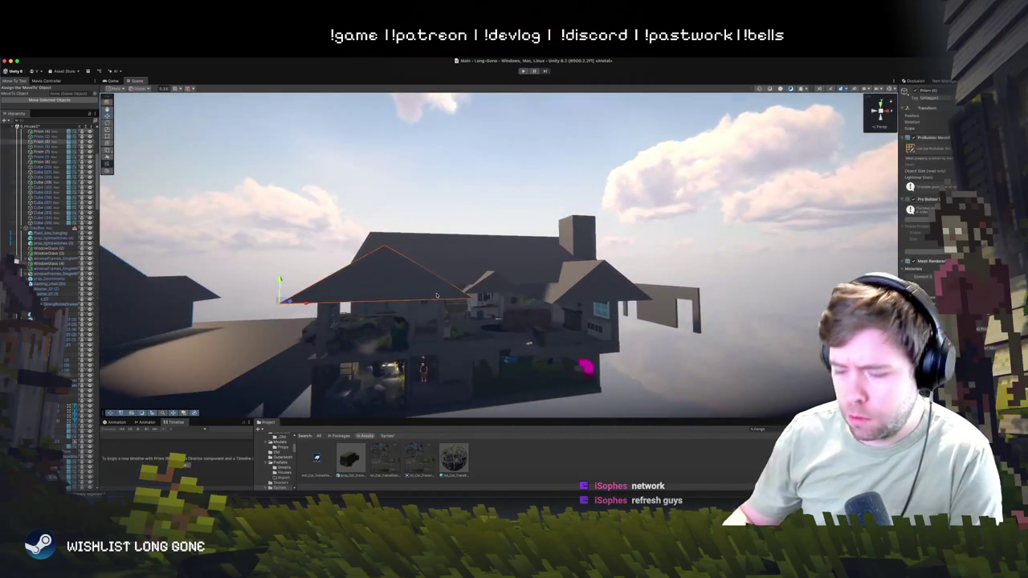
{"action": "key", "text": "Delete"}
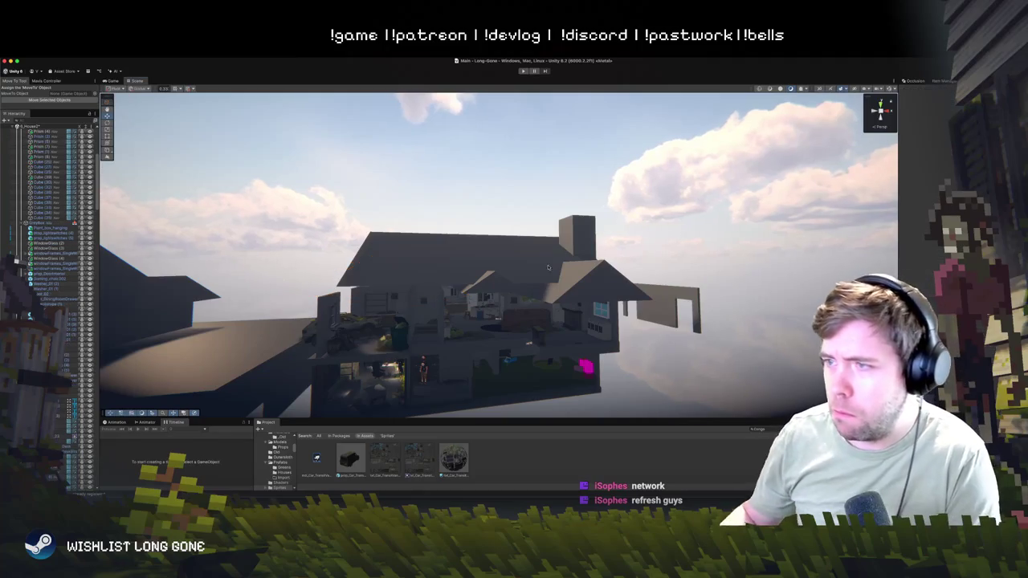
{"action": "left_click", "coordinate": [573, 287]}
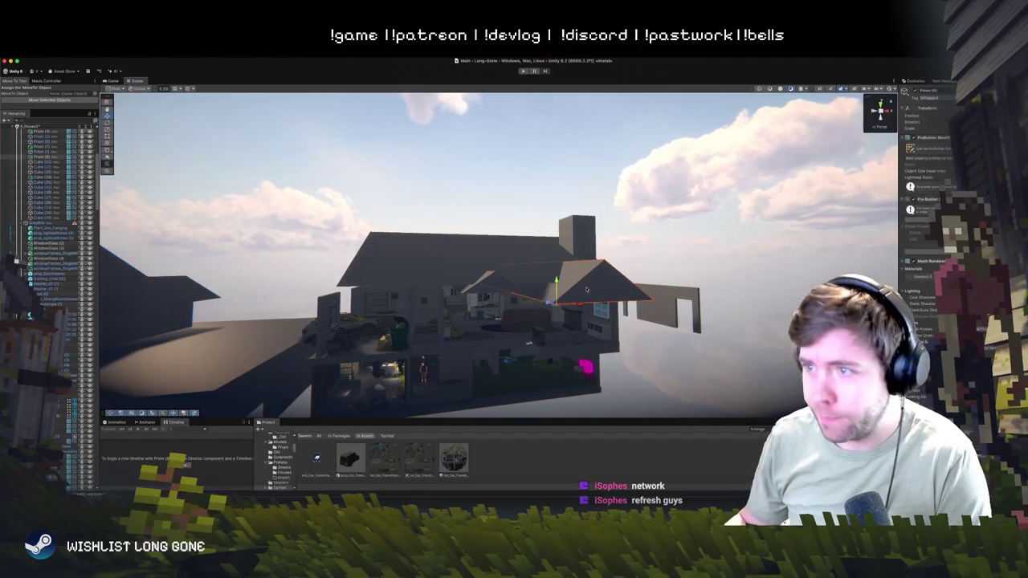
{"action": "key", "text": "super+d"}
{"action": "left_click_drag", "start_coordinate": [578, 305], "coordinate": [295, 313]}
{"action": "mouse_move", "coordinate": [669, 352]}
{"action": "left_mouse_down"}
{"action": "mouse_move", "coordinate": [590, 337]}
{"action": "mouse_move", "coordinate": [612, 352]}
{"action": "mouse_move", "coordinate": [634, 345]}
{"action": "mouse_move", "coordinate": [574, 349]}
{"action": "mouse_move", "coordinate": [567, 367]}
{"action": "mouse_move", "coordinate": [557, 228]}
{"action": "left_mouse_up"}
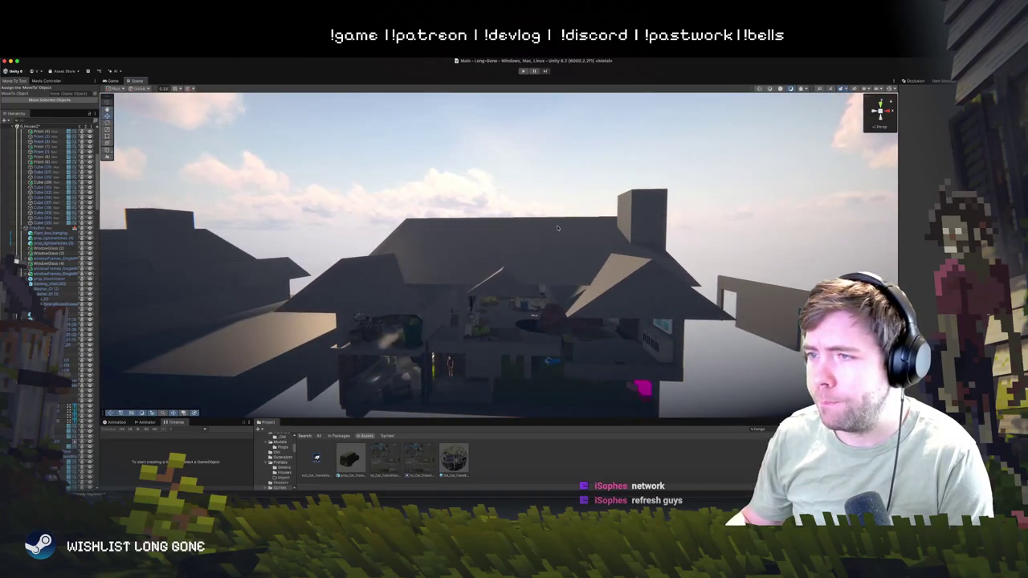
{"action": "left_click", "coordinate": [507, 270]}
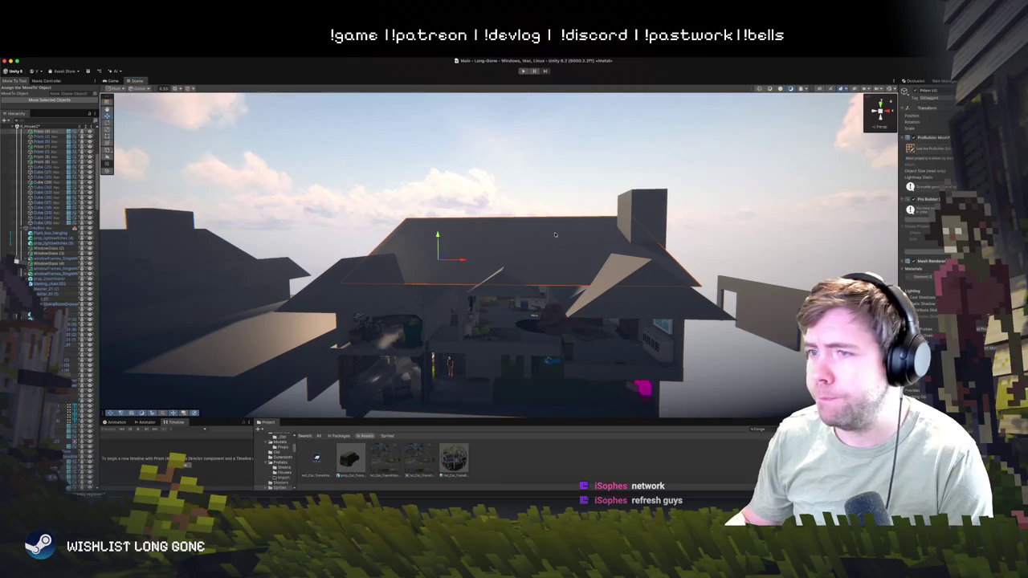
{"action": "left_click_drag", "start_coordinate": [624, 261], "coordinate": [521, 292]}
{"action": "left_click", "coordinate": [759, 263]}
{"action": "mouse_move", "coordinate": [759, 263]}
{"action": "left_mouse_down"}
{"action": "mouse_move", "coordinate": [458, 251]}
{"action": "mouse_move", "coordinate": [482, 264]}
{"action": "mouse_move", "coordinate": [516, 257]}
{"action": "mouse_move", "coordinate": [529, 269]}
{"action": "left_mouse_up"}
{"action": "left_click", "coordinate": [457, 251]}
{"action": "left_click", "coordinate": [475, 193]}
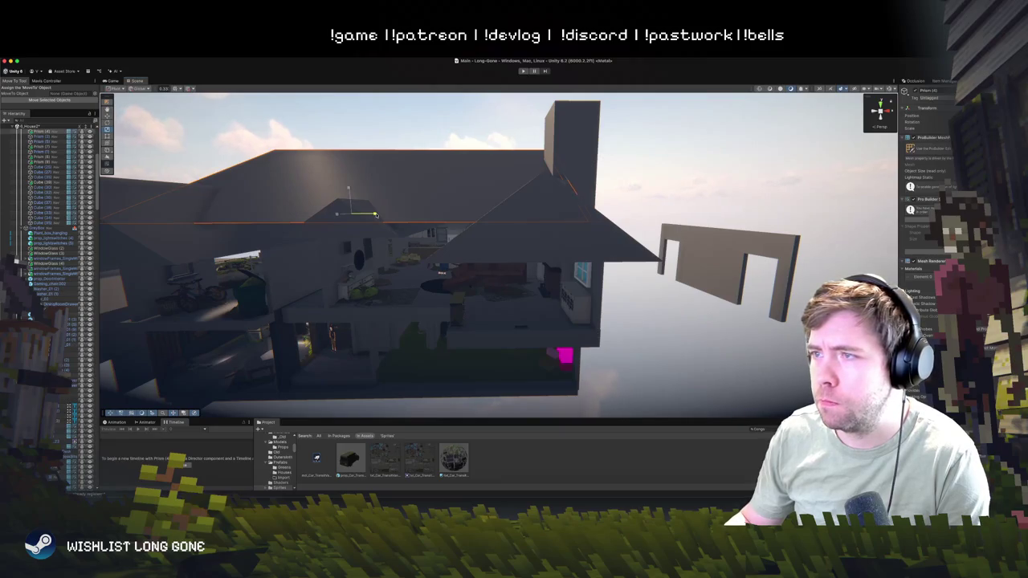
{"action": "mouse_move", "coordinate": [653, 148]}
{"action": "left_mouse_down"}
{"action": "mouse_move", "coordinate": [440, 186]}
{"action": "mouse_move", "coordinate": [416, 172]}
{"action": "mouse_move", "coordinate": [417, 185]}
{"action": "mouse_move", "coordinate": [555, 246]}
{"action": "mouse_move", "coordinate": [584, 243]}
{"action": "mouse_move", "coordinate": [543, 212]}
{"action": "left_mouse_up"}
{"action": "left_click", "coordinate": [441, 186]}
{"action": "scroll", "coordinate": [543, 212], "scroll_direction": "down", "scroll_amount": 5}
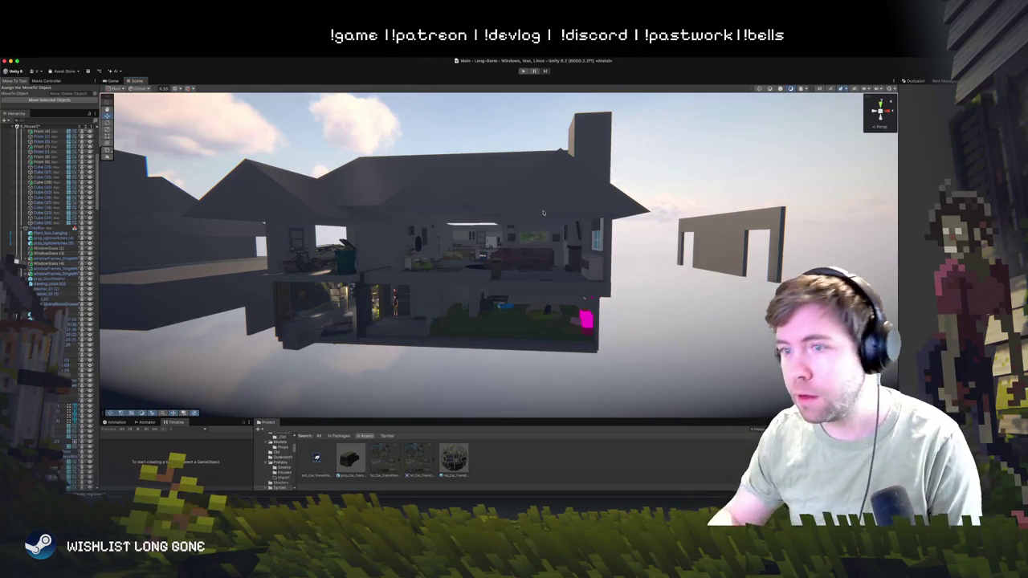
- Fly to the roof edge and lower the roof prism's height with the Y scale handle
{"action": "left_click_drag", "start_coordinate": [579, 290], "coordinate": [630, 308]}
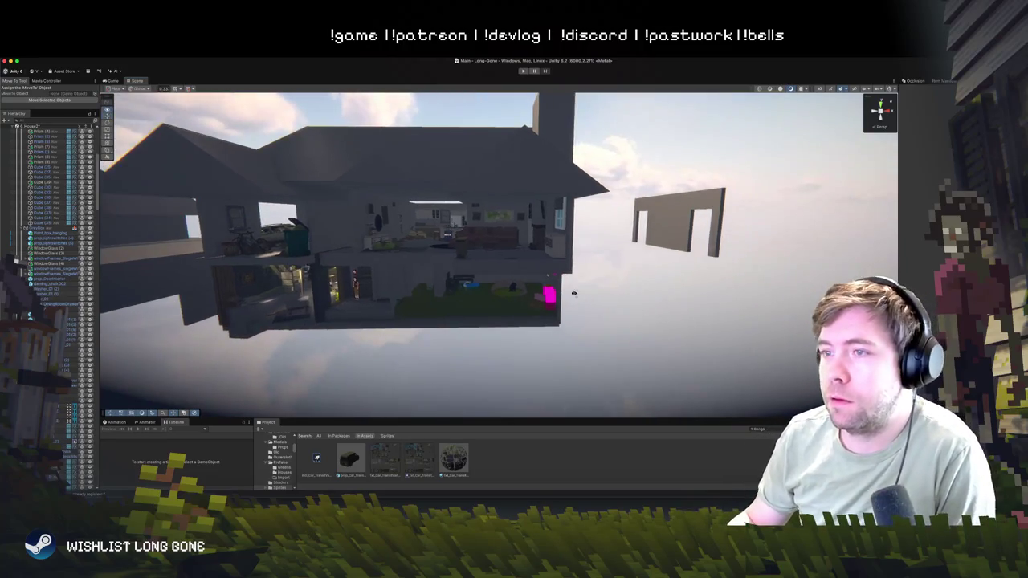
{"action": "scroll", "coordinate": [573, 294], "scroll_direction": "up", "scroll_amount": 10}
{"action": "left_click_drag", "start_coordinate": [574, 292], "coordinate": [623, 286]}
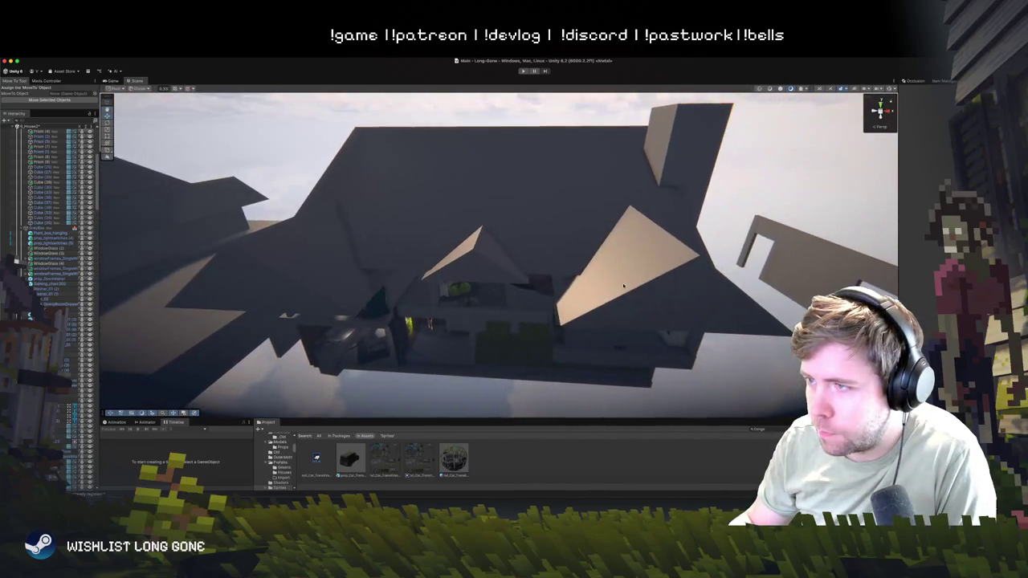
{"action": "left_click", "coordinate": [623, 285]}
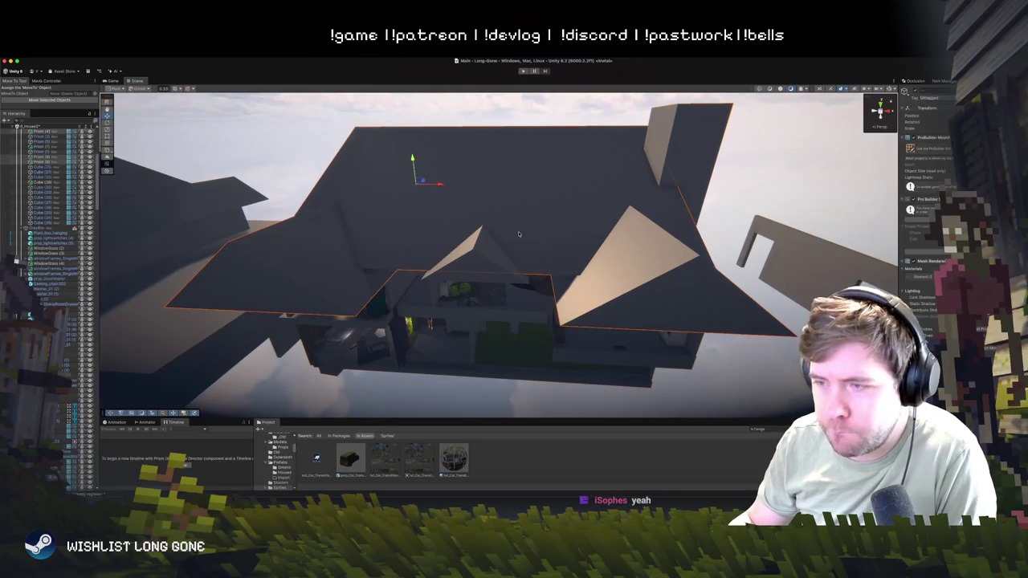
{"action": "mouse_move", "coordinate": [486, 244]}
{"action": "left_mouse_down"}
{"action": "mouse_move", "coordinate": [480, 195]}
{"action": "mouse_move", "coordinate": [573, 230]}
{"action": "mouse_move", "coordinate": [547, 247]}
{"action": "mouse_move", "coordinate": [427, 227]}
{"action": "mouse_move", "coordinate": [489, 260]}
{"action": "mouse_move", "coordinate": [504, 301]}
{"action": "mouse_move", "coordinate": [534, 264]}
{"action": "left_mouse_up"}
{"action": "left_click", "coordinate": [553, 257]}
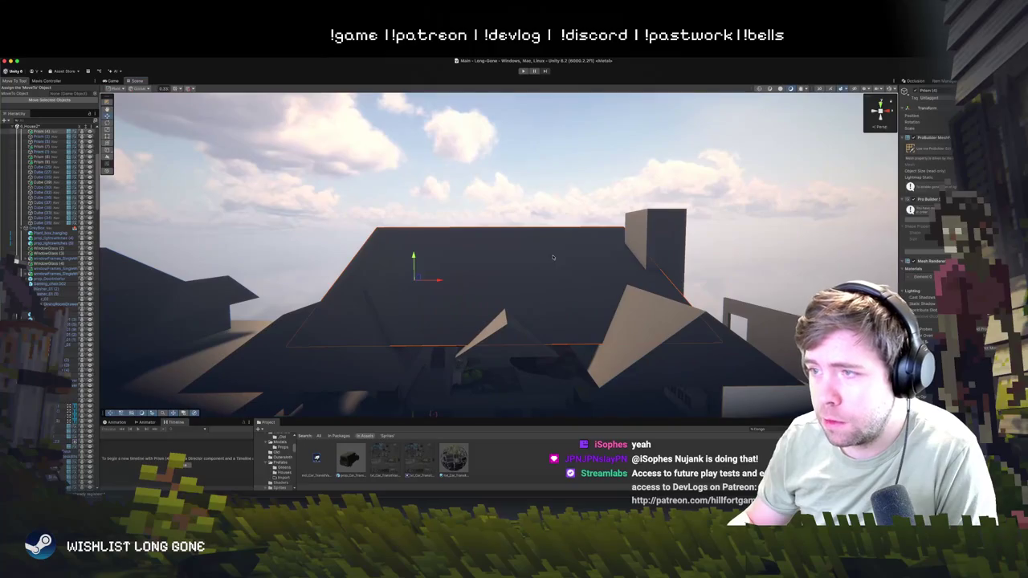
{"action": "mouse_move", "coordinate": [415, 257]}
{"action": "left_mouse_down"}
{"action": "mouse_move", "coordinate": [414, 274]}
{"action": "mouse_move", "coordinate": [480, 301]}
{"action": "mouse_move", "coordinate": [581, 319]}
{"action": "left_mouse_up"}
{"action": "left_click", "coordinate": [413, 272]}
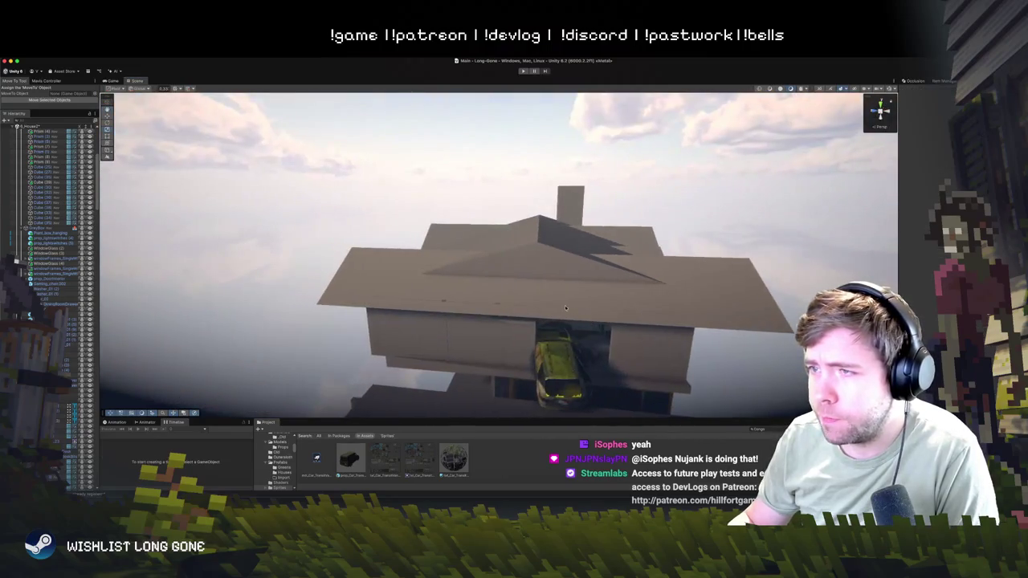
- Narrow the roof prism's width with the X scale handle
{"action": "left_click", "coordinate": [527, 265]}
{"action": "left_click_drag", "start_coordinate": [407, 287], "coordinate": [482, 301]}
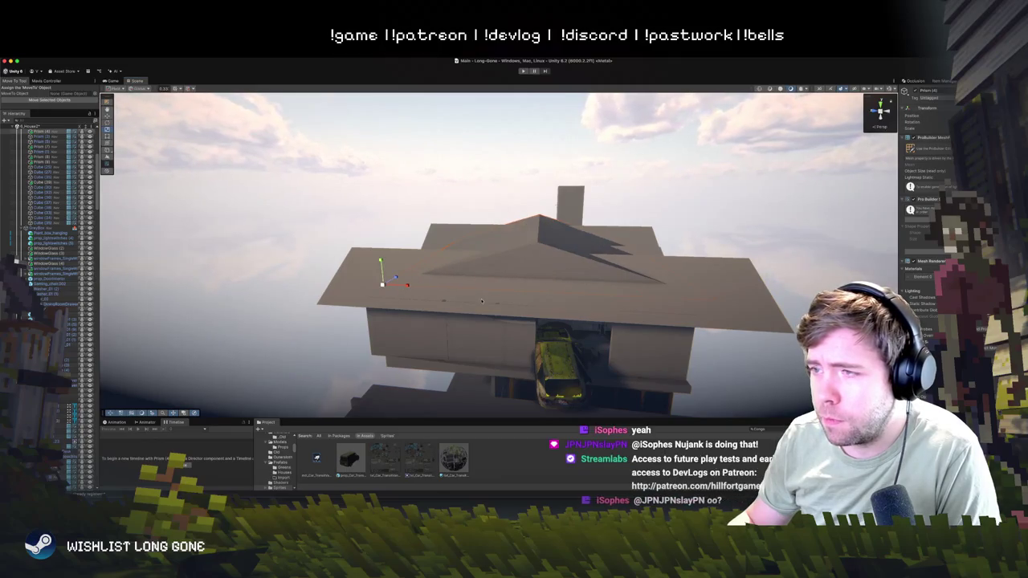
{"action": "left_click", "coordinate": [770, 228]}
{"action": "mouse_move", "coordinate": [770, 228]}
{"action": "left_mouse_down"}
{"action": "mouse_move", "coordinate": [579, 223]}
{"action": "mouse_move", "coordinate": [611, 217]}
{"action": "left_mouse_up"}
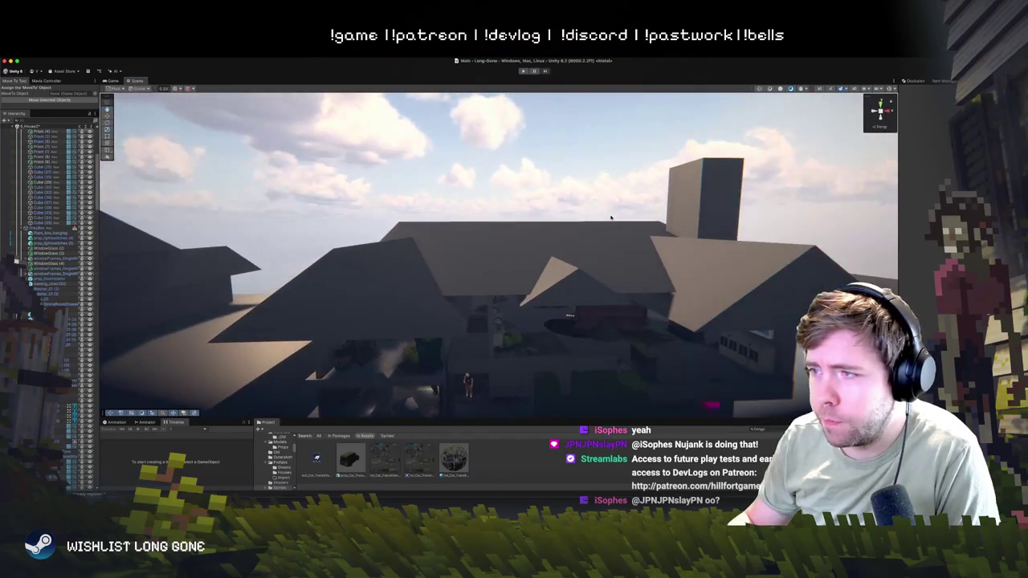
- Reselect the roof prism and zoom in and out to review the resized roof
{"action": "left_click", "coordinate": [537, 240]}
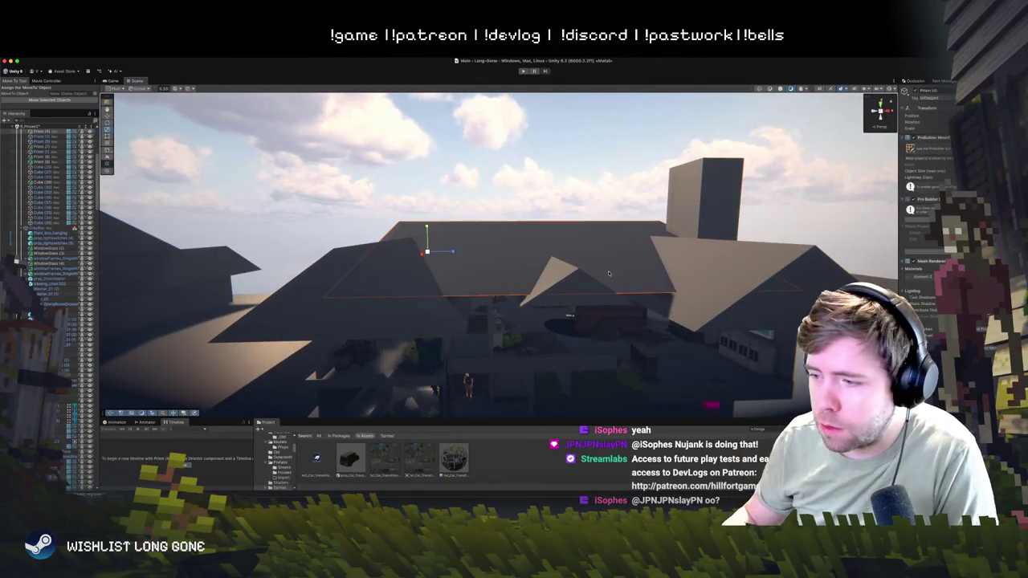
{"action": "left_click", "coordinate": [499, 197]}
{"action": "scroll", "coordinate": [514, 194], "scroll_direction": "up", "scroll_amount": 5}
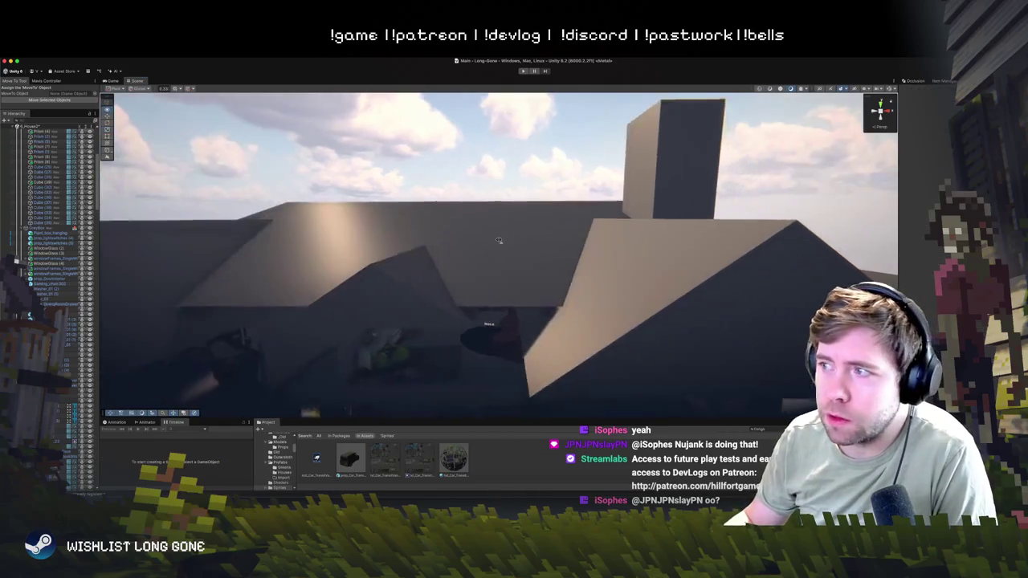
{"action": "scroll", "coordinate": [534, 180], "scroll_direction": "down", "scroll_amount": 5}
{"action": "scroll", "coordinate": [531, 181], "scroll_direction": "up", "scroll_amount": 5}
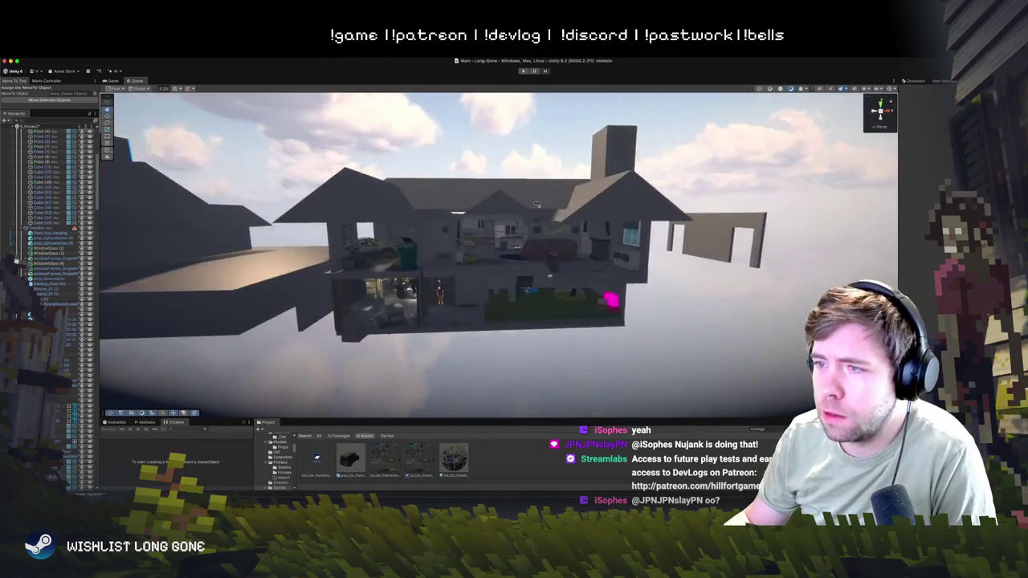
{"action": "scroll", "coordinate": [536, 201], "scroll_direction": "up", "scroll_amount": 5}
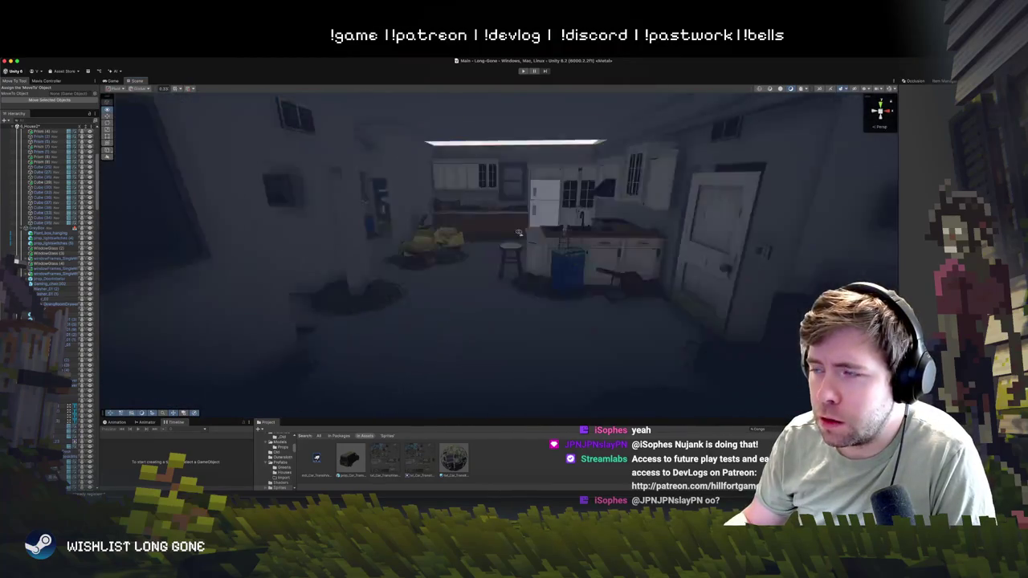
{"action": "scroll", "coordinate": [518, 234], "scroll_direction": "down", "scroll_amount": 10}
{"action": "scroll", "coordinate": [517, 234], "scroll_direction": "up", "scroll_amount": 3}
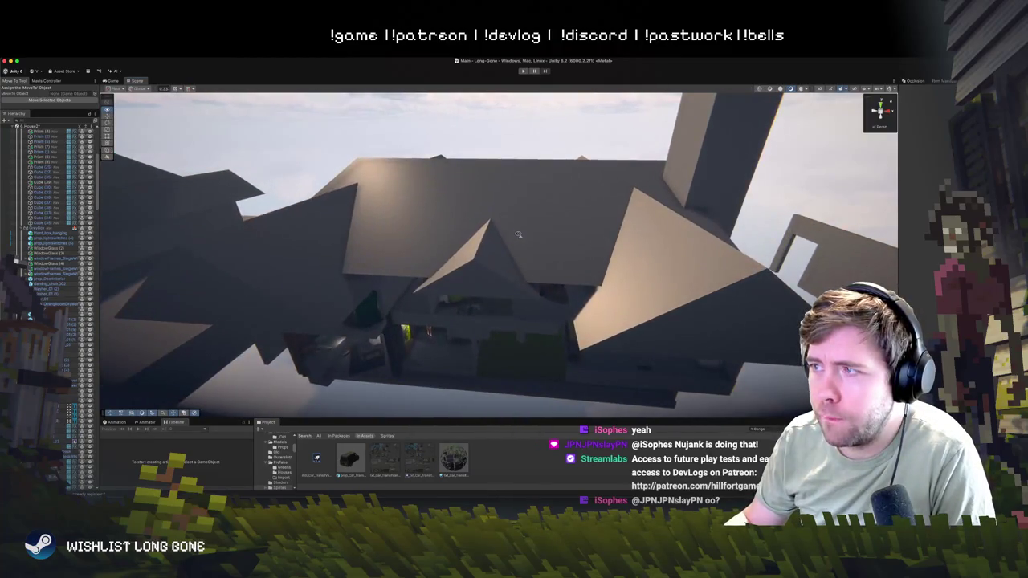
{"action": "scroll", "coordinate": [518, 234], "scroll_direction": "down", "scroll_amount": 5}
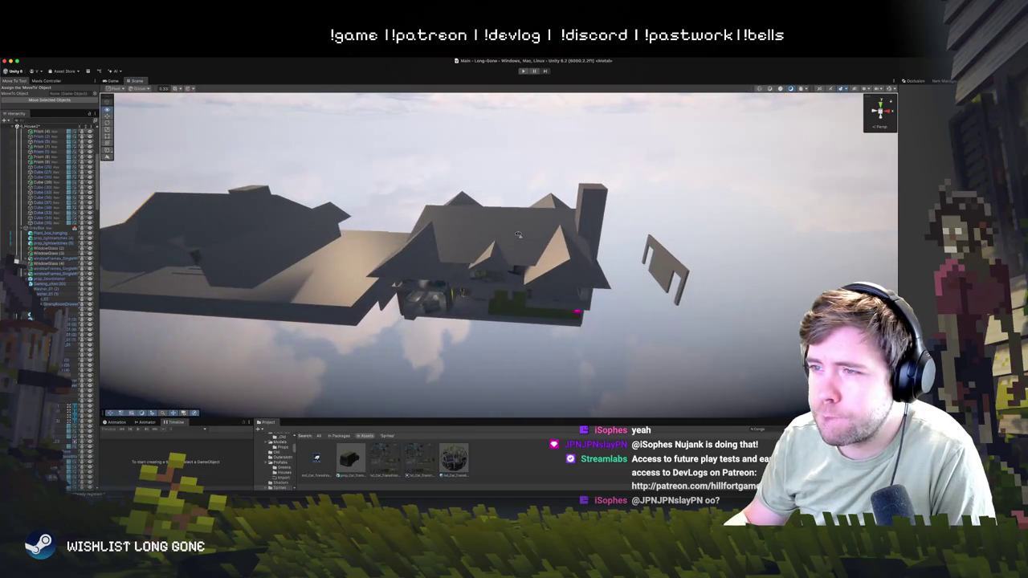
{"action": "left_click", "coordinate": [518, 234]}
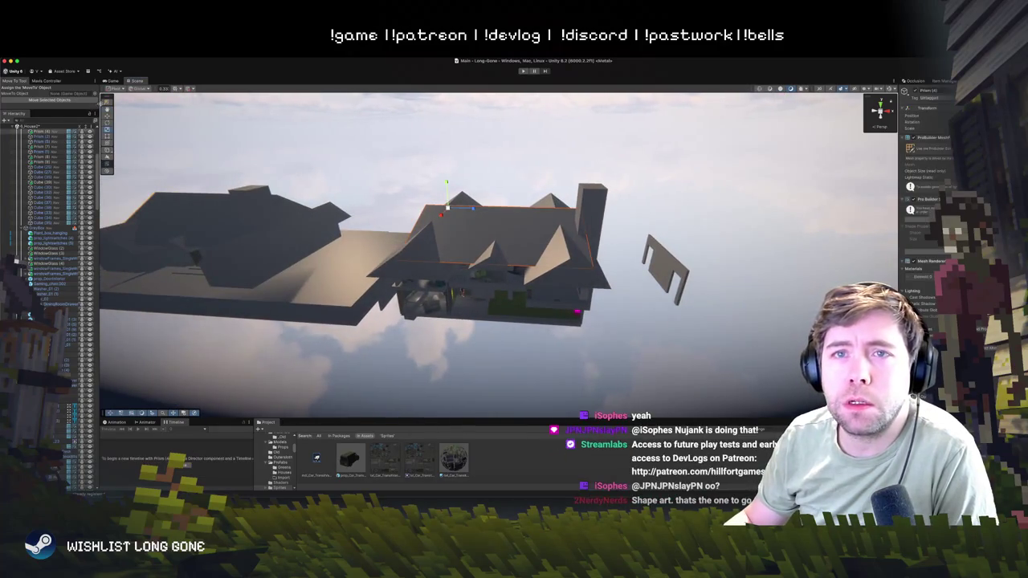
- Select the tall wall block above the roof and rotate it so its top sits lower
{"action": "mouse_move", "coordinate": [385, 209]}
{"action": "left_mouse_down"}
{"action": "mouse_move", "coordinate": [419, 199]}
{"action": "mouse_move", "coordinate": [516, 104]}
{"action": "left_mouse_up"}
{"action": "scroll", "coordinate": [419, 200], "scroll_direction": "down", "scroll_amount": 5}
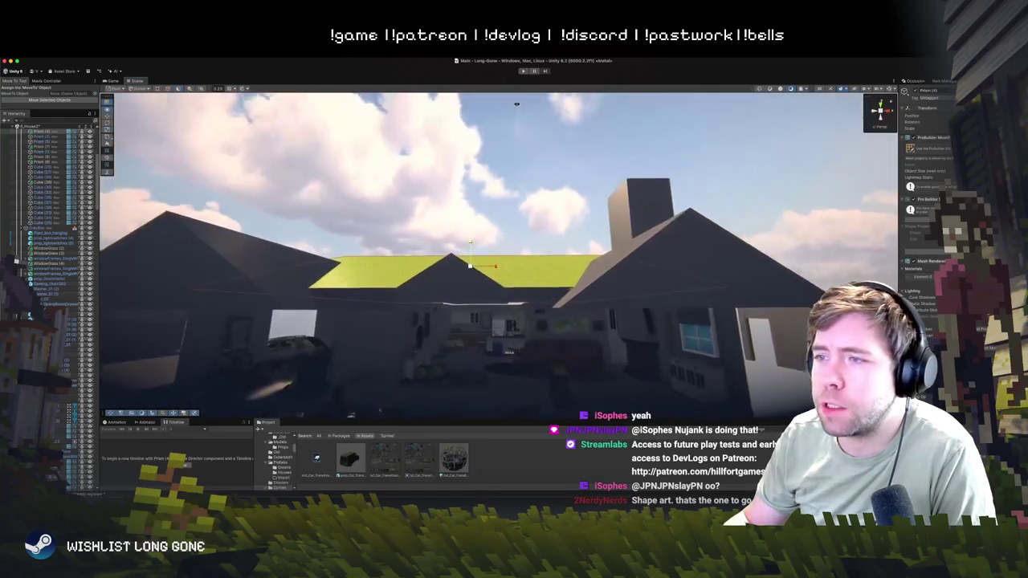
{"action": "scroll", "coordinate": [516, 104], "scroll_direction": "up", "scroll_amount": 3}
{"action": "key", "text": "f"}
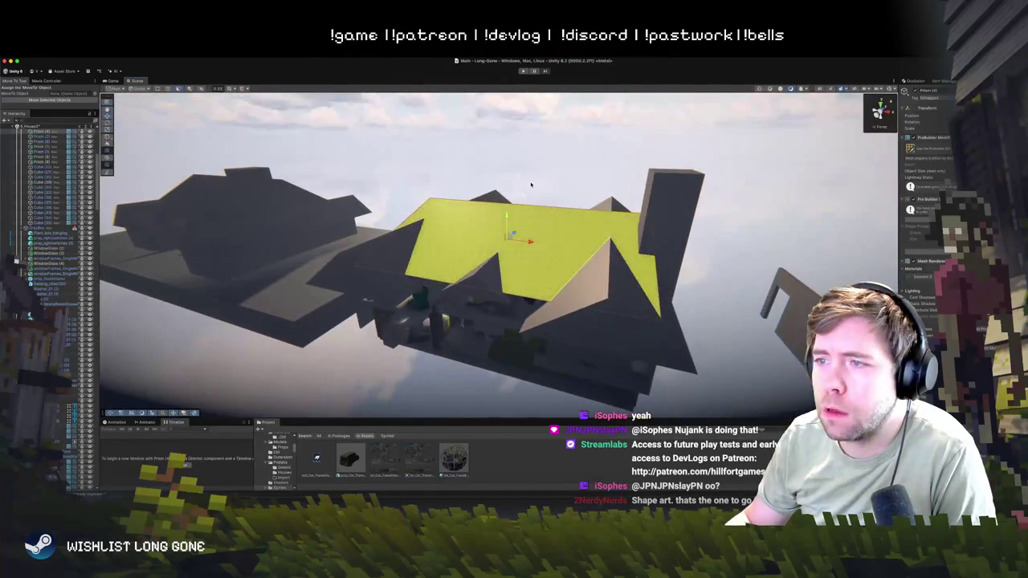
{"action": "left_click_drag", "start_coordinate": [542, 184], "coordinate": [532, 200]}
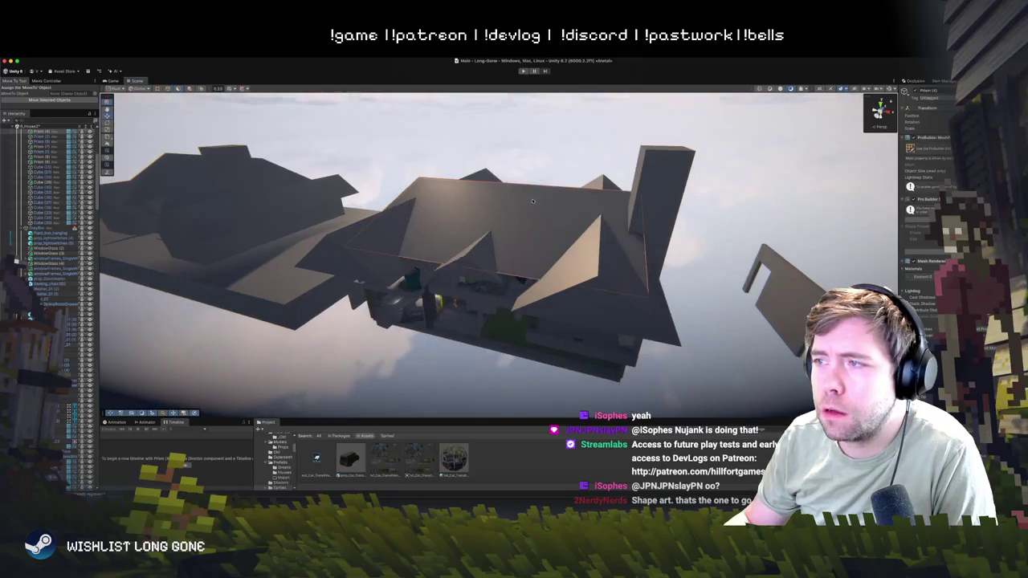
{"action": "left_click", "coordinate": [659, 190]}
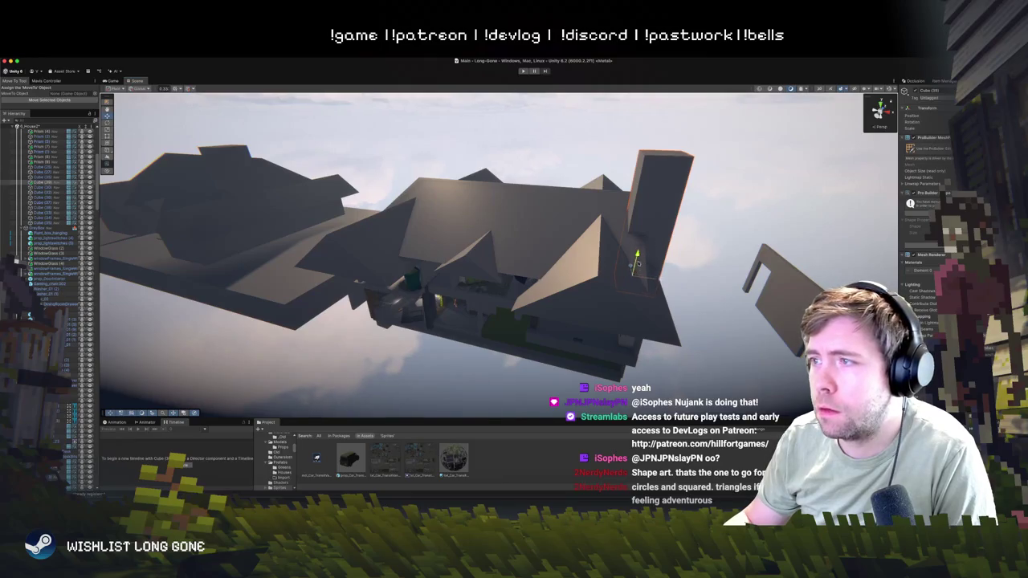
{"action": "key", "text": "e"}
{"action": "left_click_drag", "start_coordinate": [638, 267], "coordinate": [639, 275]}
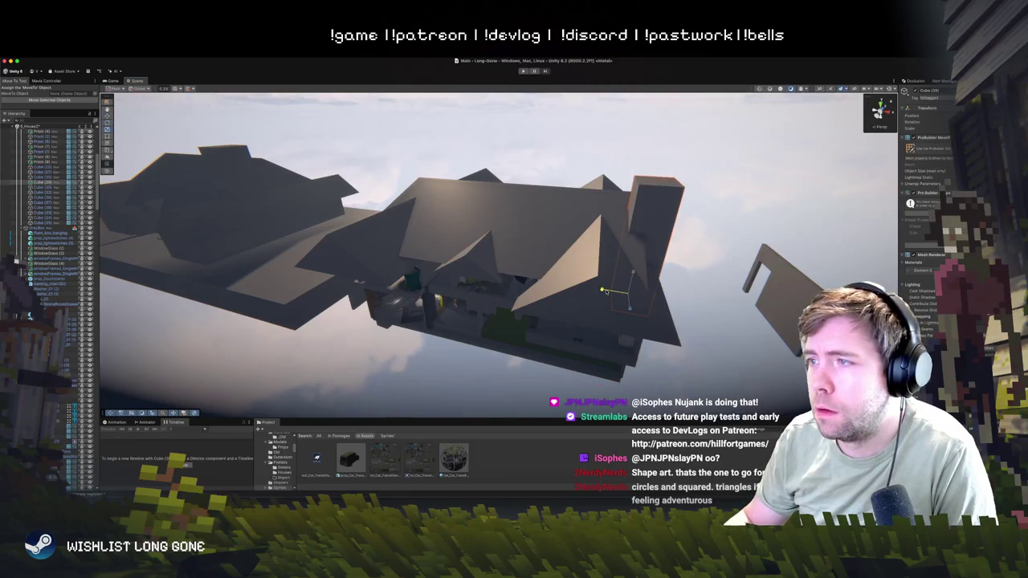
{"action": "mouse_move", "coordinate": [638, 267]}
{"action": "left_mouse_down"}
{"action": "mouse_move", "coordinate": [677, 182]}
{"action": "mouse_move", "coordinate": [503, 342]}
{"action": "left_mouse_up"}
- Slide the living-room fireplace piece slightly to the right along X
{"action": "scroll", "coordinate": [677, 181], "scroll_direction": "up", "scroll_amount": 10}
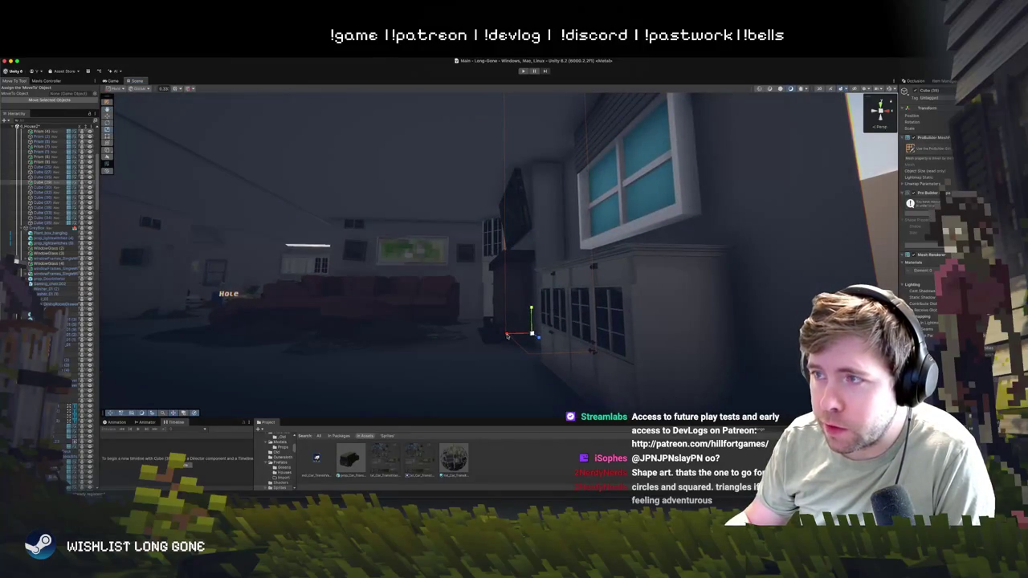
{"action": "left_click_drag", "start_coordinate": [564, 323], "coordinate": [657, 349]}
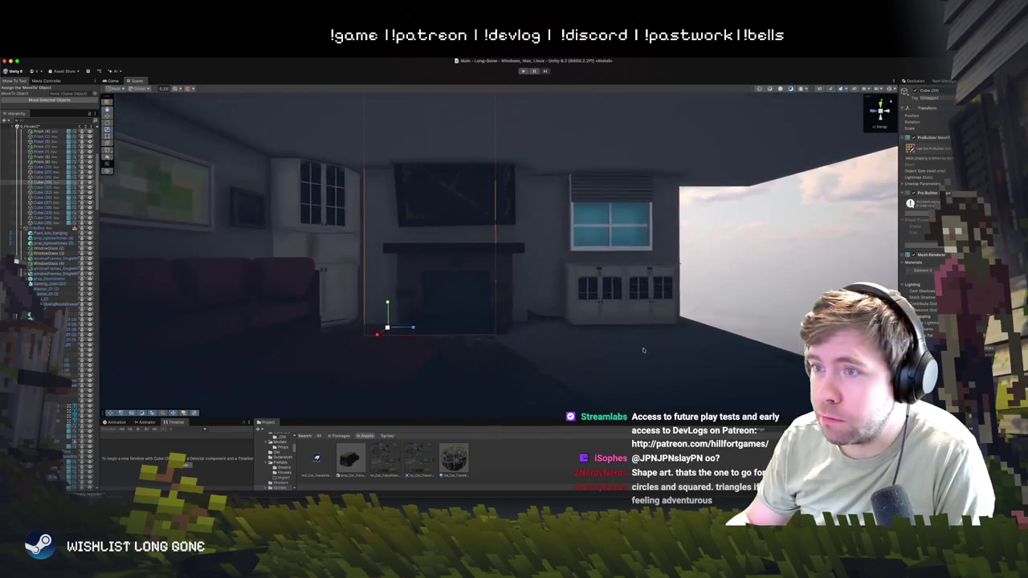
{"action": "mouse_move", "coordinate": [366, 327]}
{"action": "left_mouse_down"}
{"action": "mouse_move", "coordinate": [401, 328]}
{"action": "mouse_move", "coordinate": [389, 329]}
{"action": "left_mouse_up"}
{"action": "scroll", "coordinate": [385, 321], "scroll_direction": "down", "scroll_amount": 10}
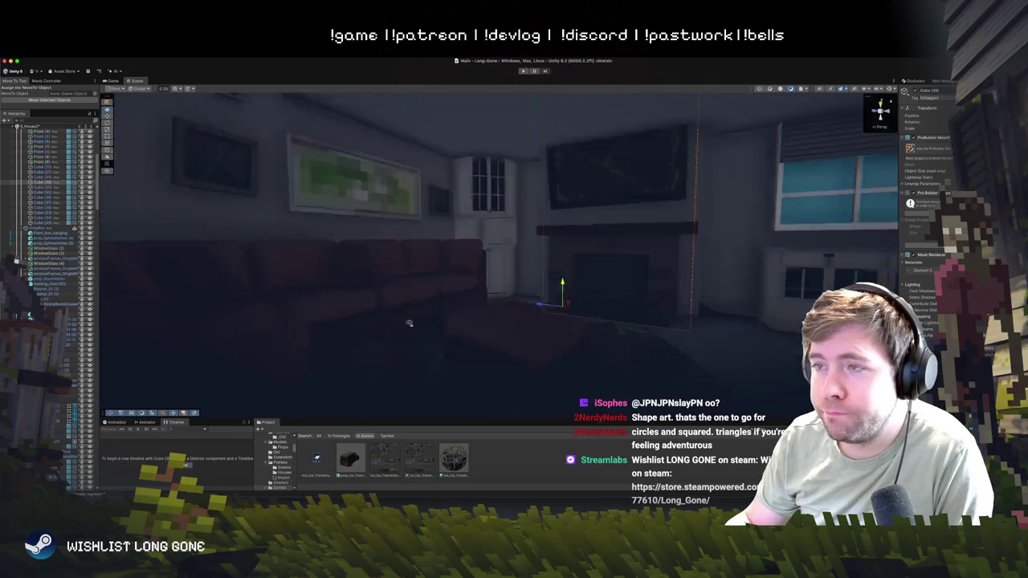
{"action": "scroll", "coordinate": [372, 303], "scroll_direction": "up", "scroll_amount": 10}
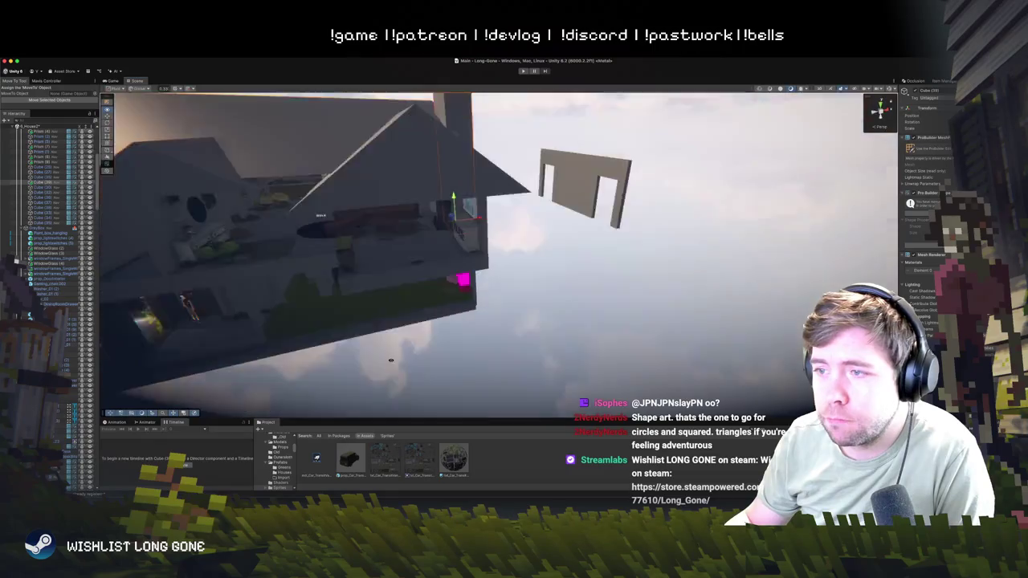
{"action": "scroll", "coordinate": [438, 309], "scroll_direction": "up", "scroll_amount": 5}
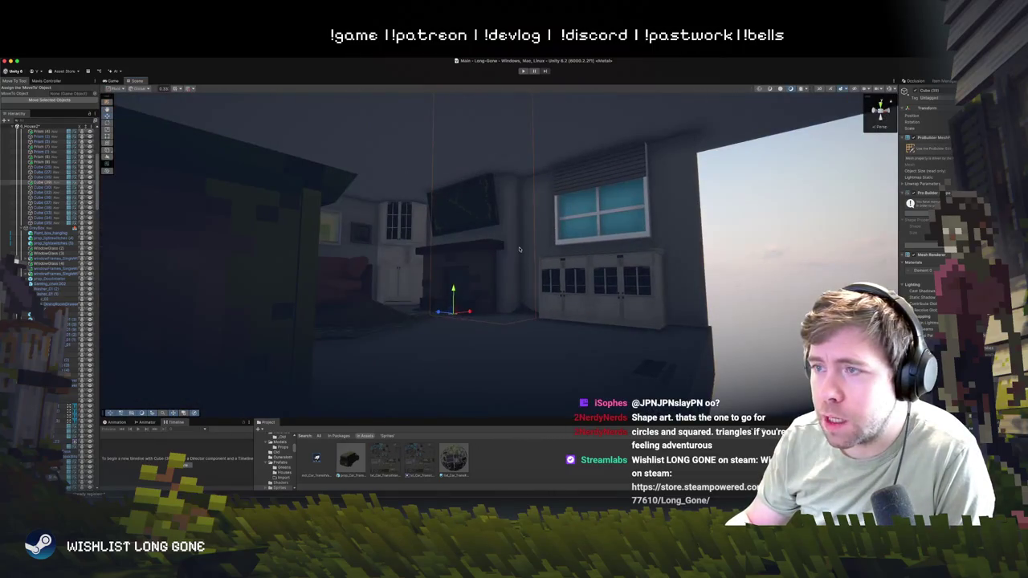
- Reselect the fireplace and the light beside it, then select the right roof piece
{"action": "left_click", "coordinate": [519, 250]}
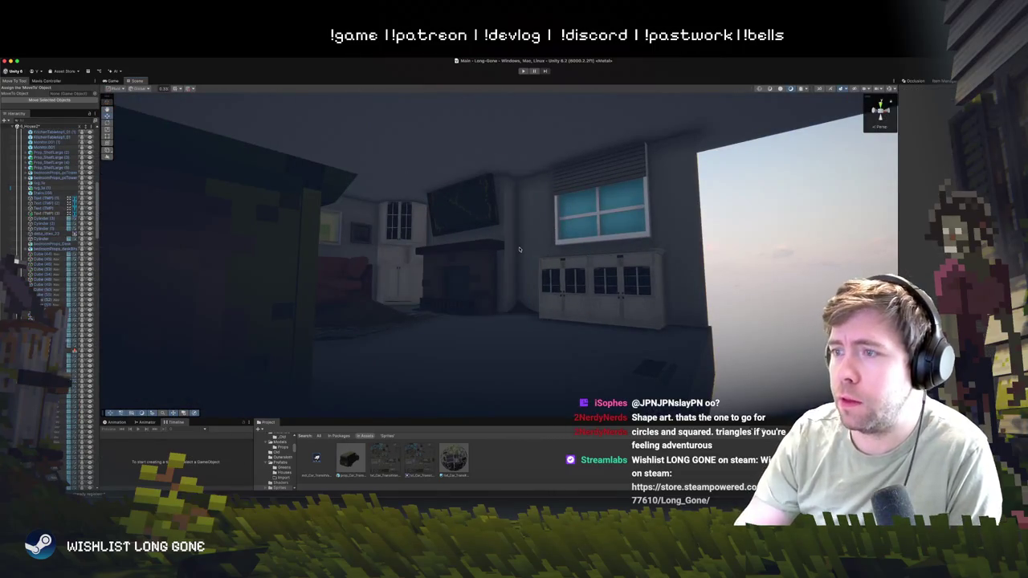
{"action": "left_click", "coordinate": [506, 236]}
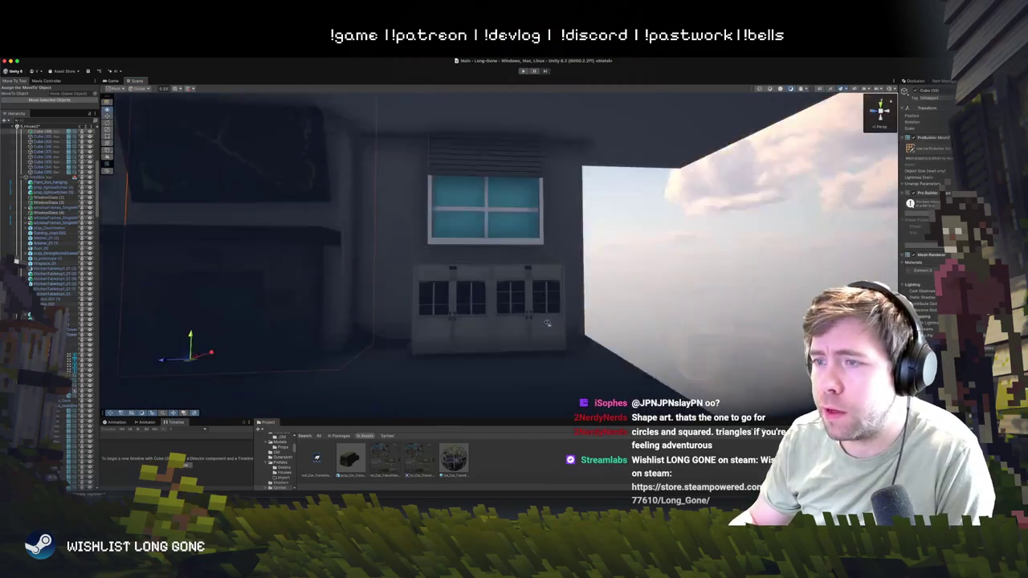
{"action": "key", "text": "e"}
{"action": "left_click", "coordinate": [423, 309]}
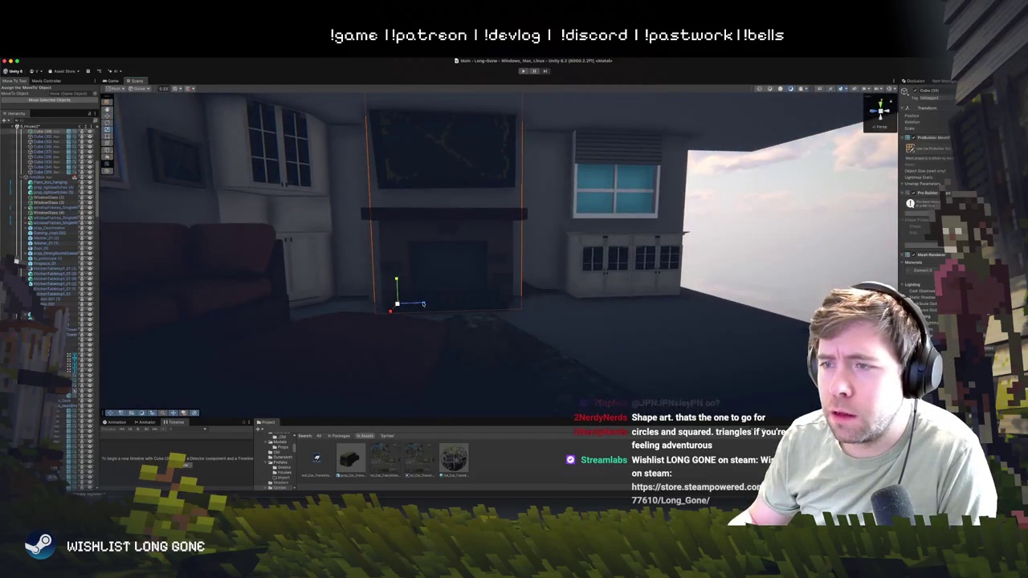
{"action": "left_click", "coordinate": [425, 303]}
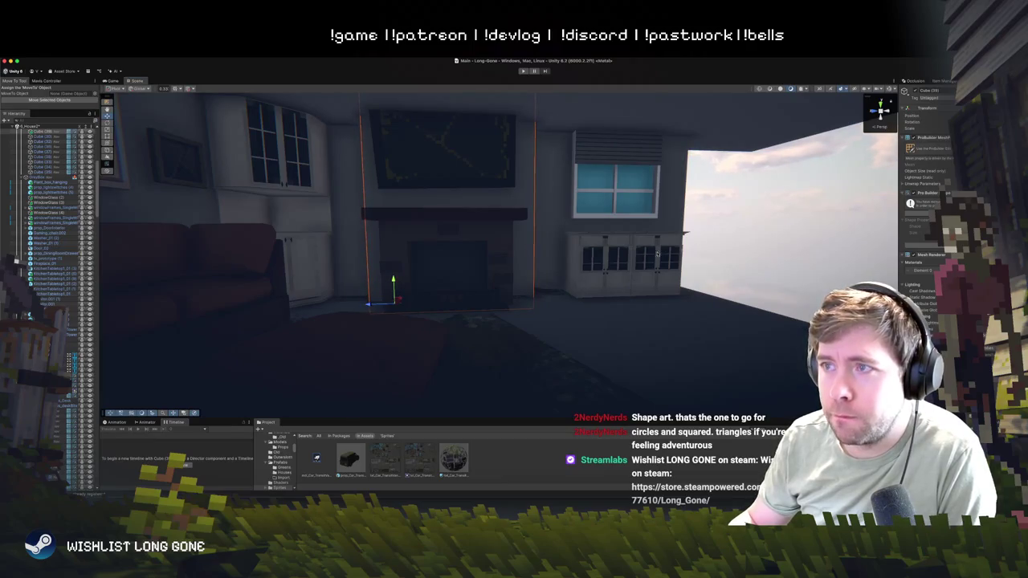
{"action": "left_click", "coordinate": [550, 172]}
{"action": "left_click", "coordinate": [518, 118]}
- Frame the roof and raise the right roof piece slightly
{"action": "key", "text": "f"}
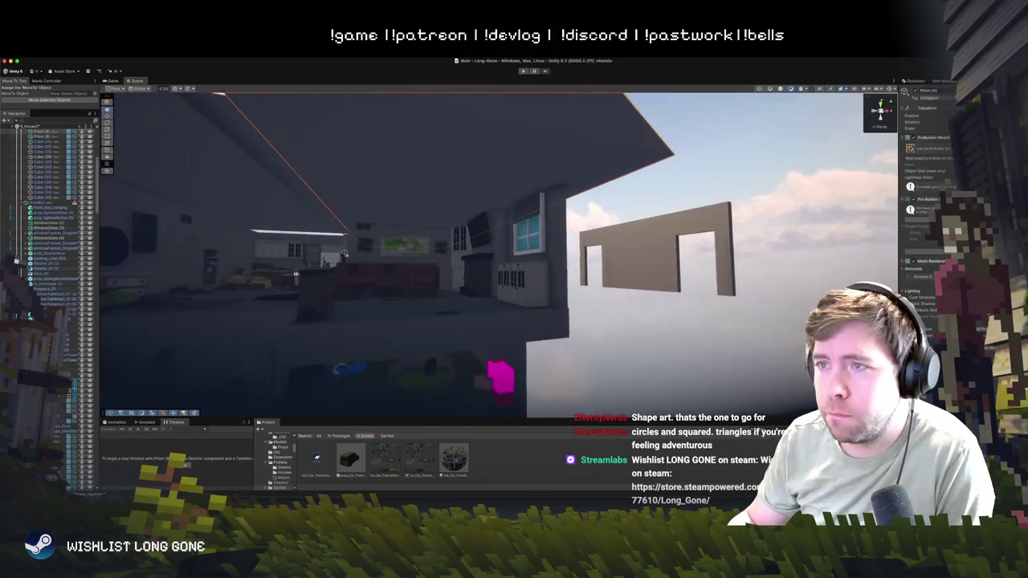
{"action": "left_click", "coordinate": [270, 203]}
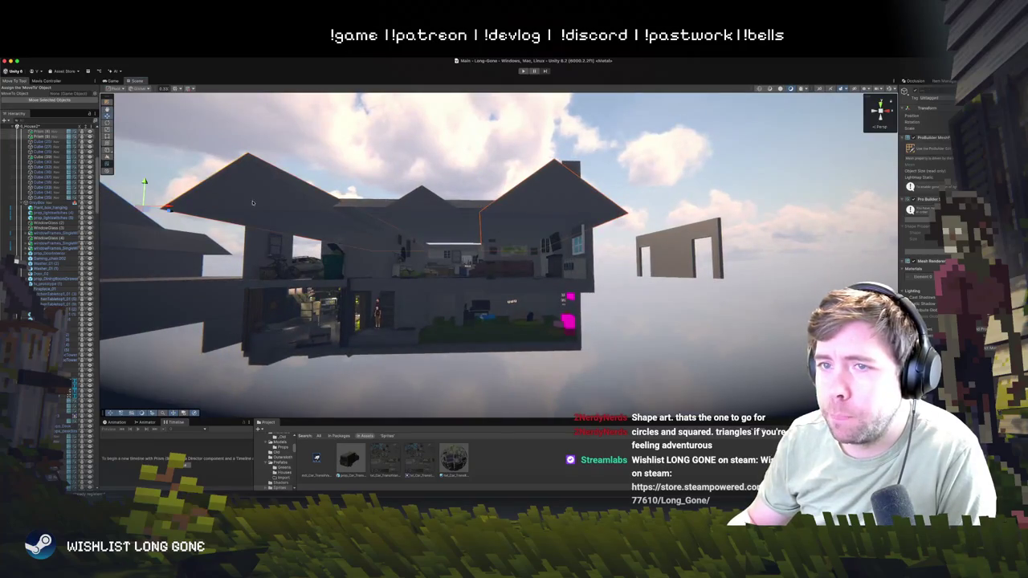
{"action": "left_click", "coordinate": [581, 168]}
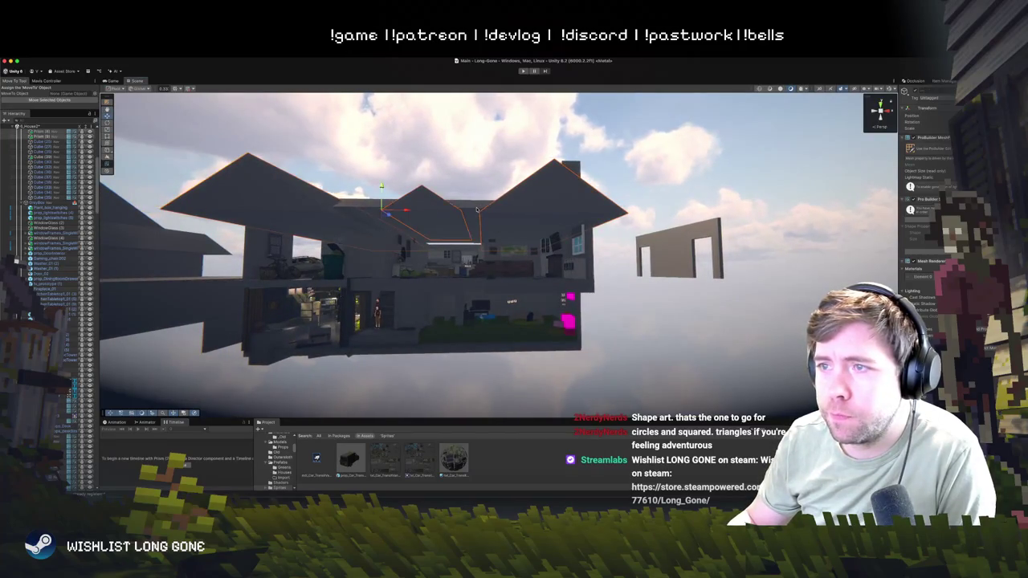
{"action": "left_click", "coordinate": [572, 186]}
{"action": "mouse_move", "coordinate": [562, 261]}
{"action": "left_mouse_down"}
{"action": "mouse_move", "coordinate": [562, 273]}
{"action": "mouse_move", "coordinate": [562, 255]}
{"action": "left_mouse_up"}
{"action": "left_click", "coordinate": [610, 297]}
- Lower the tall dark object inside the house a little on Y
{"action": "scroll", "coordinate": [619, 309], "scroll_direction": "up", "scroll_amount": 5}
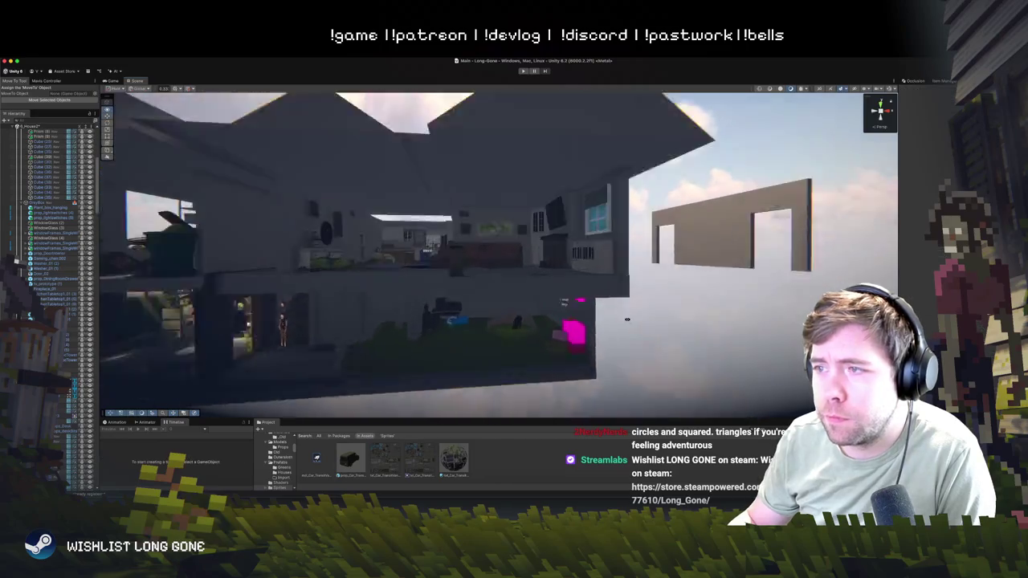
{"action": "scroll", "coordinate": [627, 320], "scroll_direction": "up", "scroll_amount": 5}
{"action": "left_click", "coordinate": [466, 213]}
{"action": "left_click_drag", "start_coordinate": [451, 234], "coordinate": [453, 240]}
{"action": "scroll", "coordinate": [455, 265], "scroll_direction": "down", "scroll_amount": 10}
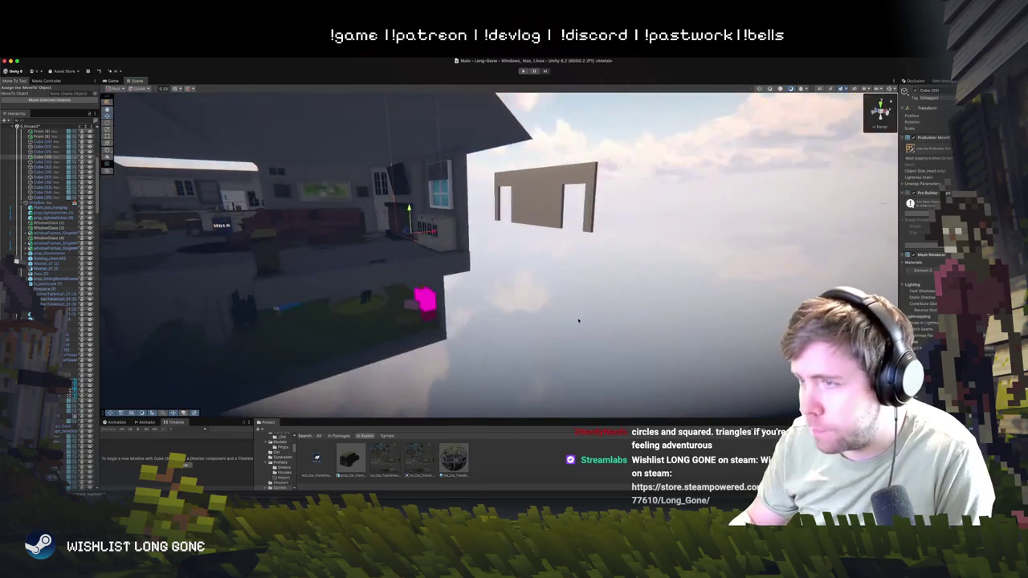
- Orbit to a new angle and slide a roof piece to the left
{"action": "left_click_drag", "start_coordinate": [451, 288], "coordinate": [431, 325]}
{"action": "scroll", "coordinate": [431, 325], "scroll_direction": "down", "scroll_amount": 8}
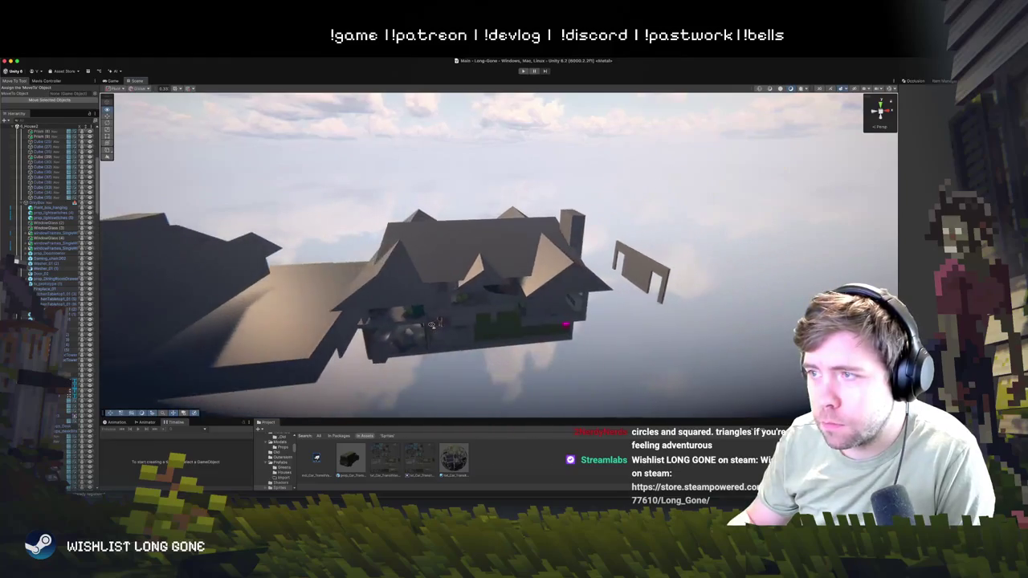
{"action": "scroll", "coordinate": [436, 328], "scroll_direction": "up", "scroll_amount": 8}
{"action": "scroll", "coordinate": [408, 316], "scroll_direction": "down", "scroll_amount": 10}
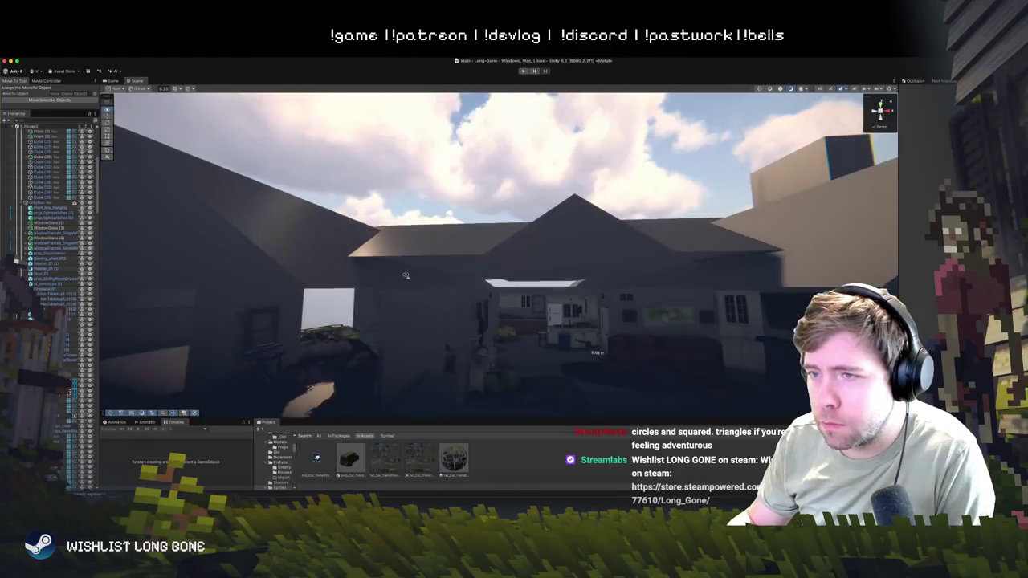
{"action": "mouse_move", "coordinate": [370, 309]}
{"action": "left_mouse_down"}
{"action": "mouse_move", "coordinate": [304, 296]}
{"action": "mouse_move", "coordinate": [457, 302]}
{"action": "mouse_move", "coordinate": [464, 257]}
{"action": "left_mouse_up"}
{"action": "scroll", "coordinate": [464, 257], "scroll_direction": "up", "scroll_amount": 5}
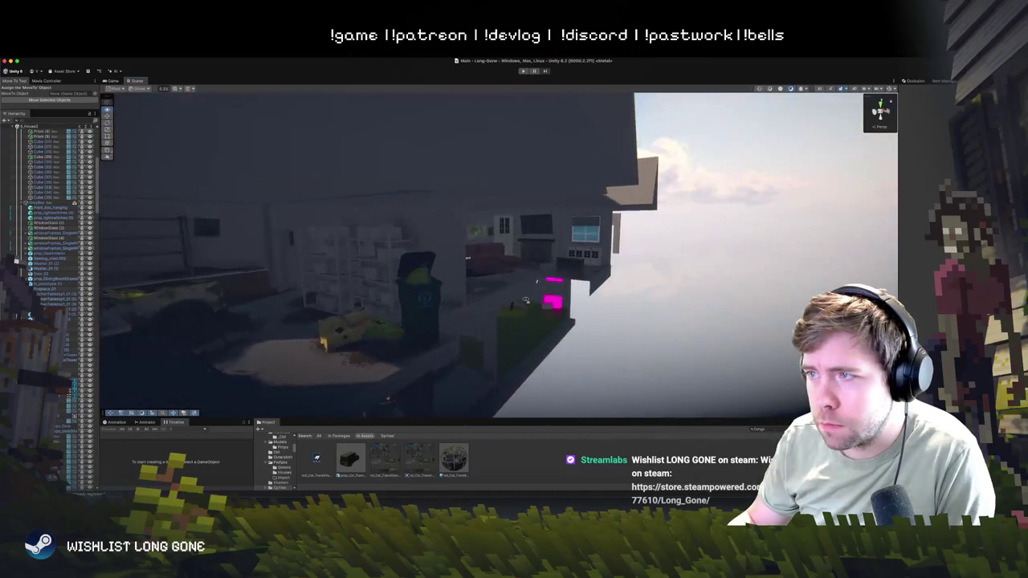
{"action": "scroll", "coordinate": [470, 194], "scroll_direction": "down", "scroll_amount": 5}
{"action": "left_click", "coordinate": [560, 200]}
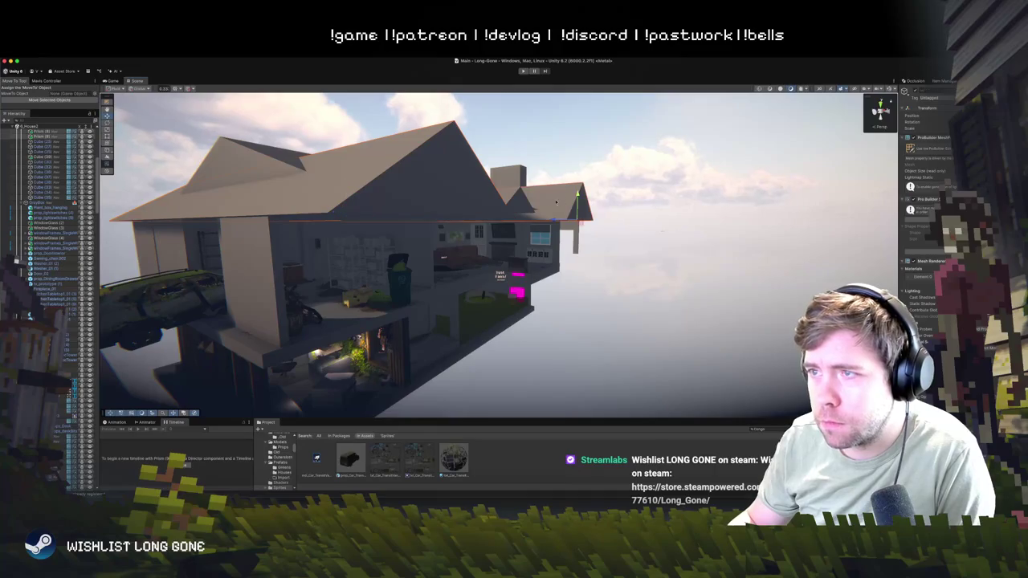
{"action": "left_click_drag", "start_coordinate": [548, 223], "coordinate": [520, 220]}
- Select the smaller and main roof pieces and inspect the roof and side wall
{"action": "left_click", "coordinate": [526, 207]}
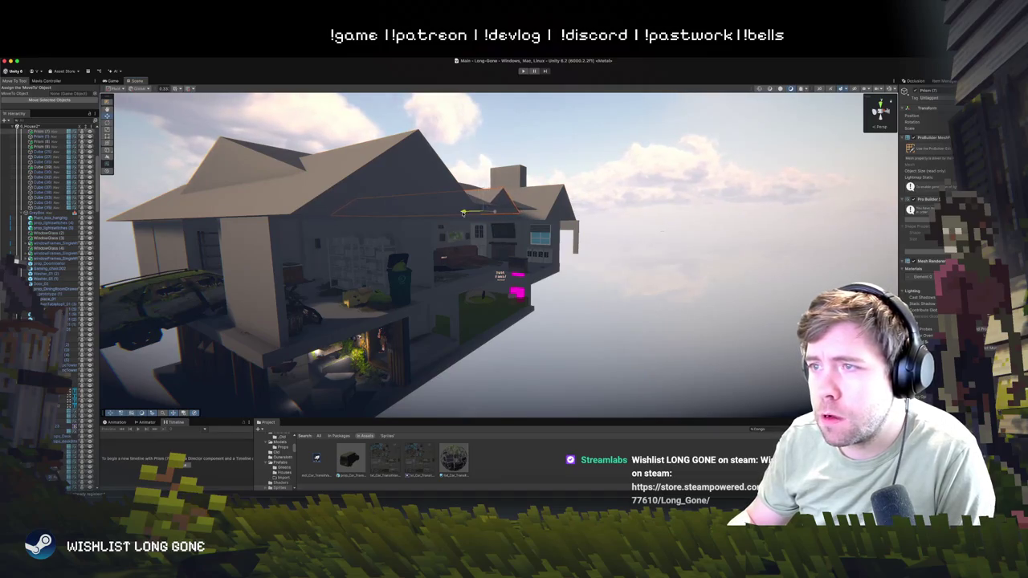
{"action": "left_click", "coordinate": [470, 181]}
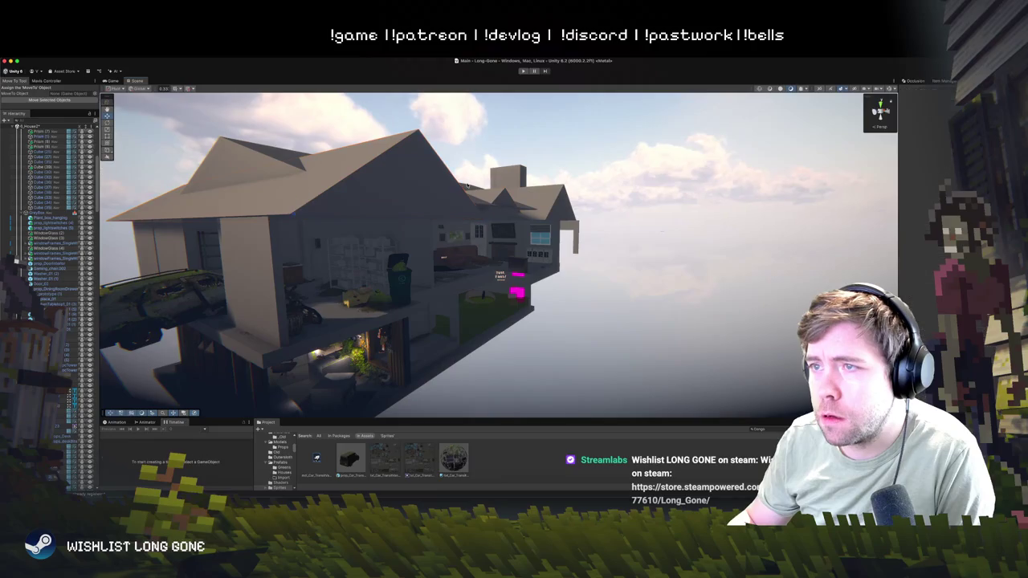
{"action": "left_click_drag", "start_coordinate": [463, 239], "coordinate": [336, 223]}
{"action": "scroll", "coordinate": [339, 228], "scroll_direction": "down", "scroll_amount": 5}
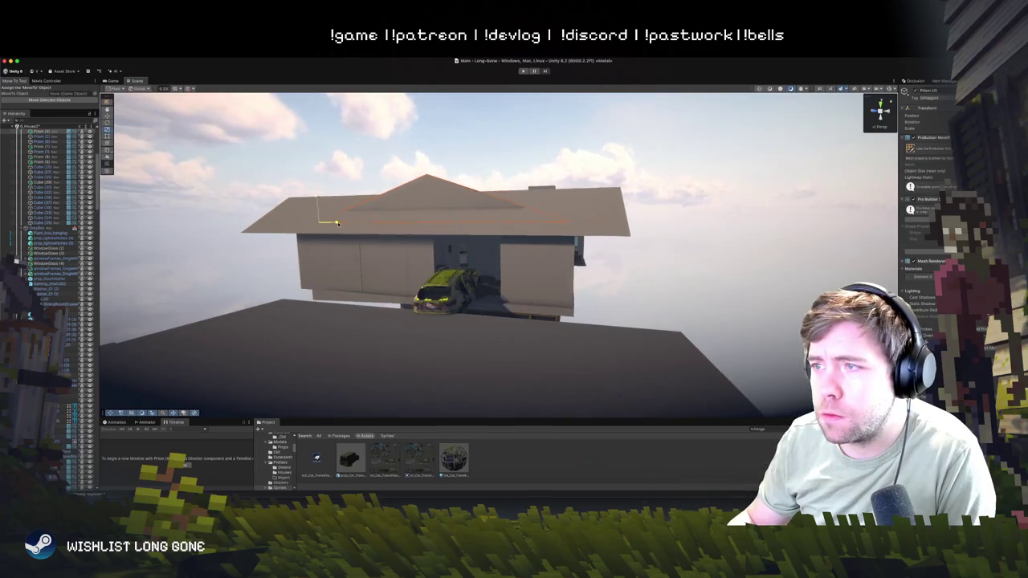
{"action": "left_click", "coordinate": [594, 273]}
{"action": "mouse_move", "coordinate": [606, 270]}
{"action": "left_mouse_down"}
{"action": "mouse_move", "coordinate": [482, 263]}
{"action": "mouse_move", "coordinate": [470, 233]}
{"action": "mouse_move", "coordinate": [482, 272]}
{"action": "mouse_move", "coordinate": [452, 279]}
{"action": "mouse_move", "coordinate": [319, 260]}
{"action": "mouse_move", "coordinate": [475, 268]}
{"action": "mouse_move", "coordinate": [506, 109]}
{"action": "mouse_move", "coordinate": [550, 187]}
{"action": "left_mouse_up"}
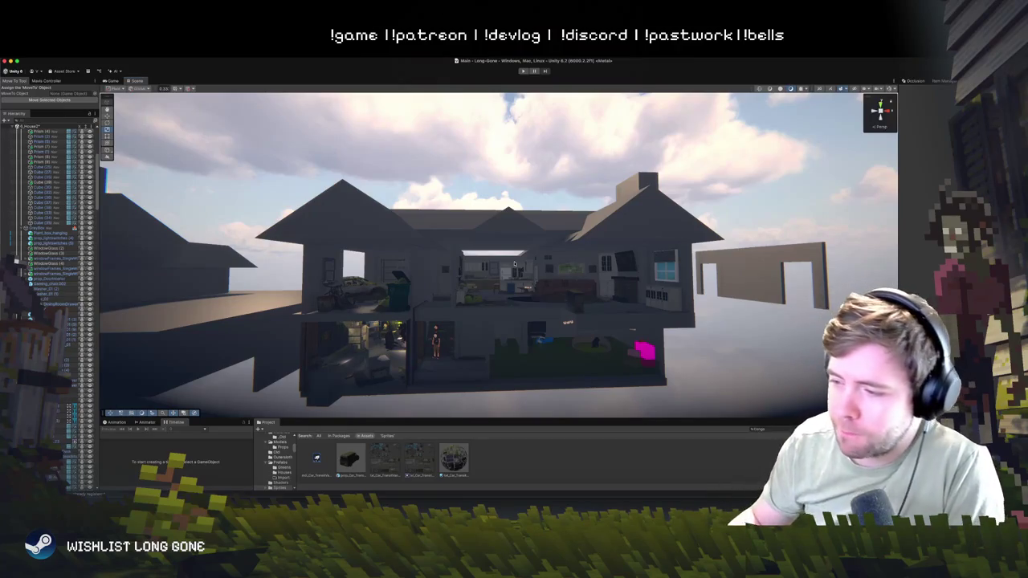
{"action": "scroll", "coordinate": [490, 266], "scroll_direction": "up", "scroll_amount": 10}
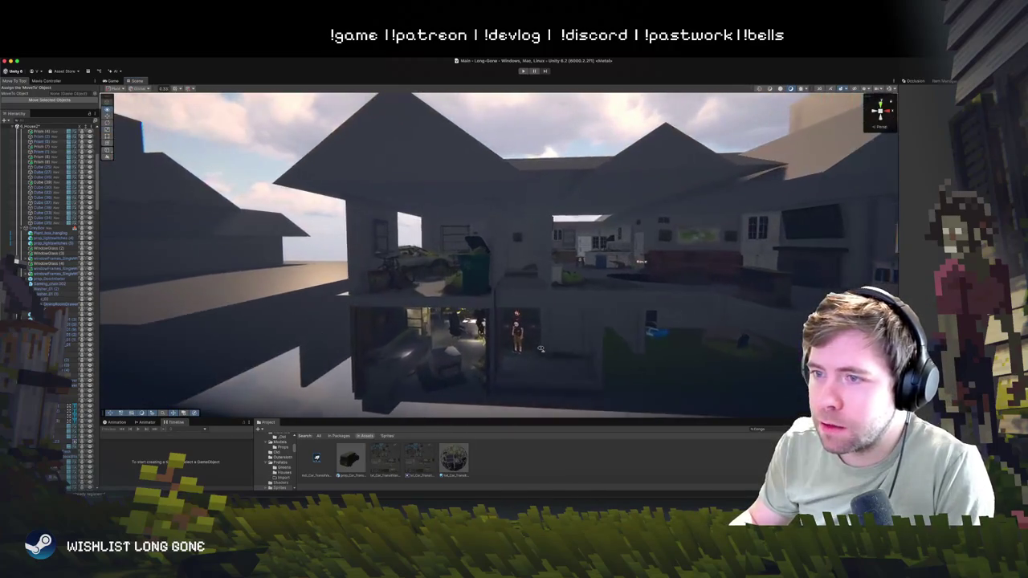
- Select Sofa_Large in the living room, show it alone up close, and view it from below
{"action": "mouse_move", "coordinate": [541, 349]}
{"action": "left_mouse_down"}
{"action": "mouse_move", "coordinate": [554, 360]}
{"action": "mouse_move", "coordinate": [541, 345]}
{"action": "mouse_move", "coordinate": [560, 122]}
{"action": "left_mouse_up"}
{"action": "left_click", "coordinate": [552, 311]}
{"action": "mouse_move", "coordinate": [472, 157]}
{"action": "left_mouse_down"}
{"action": "mouse_move", "coordinate": [467, 214]}
{"action": "mouse_move", "coordinate": [496, 254]}
{"action": "left_mouse_up"}
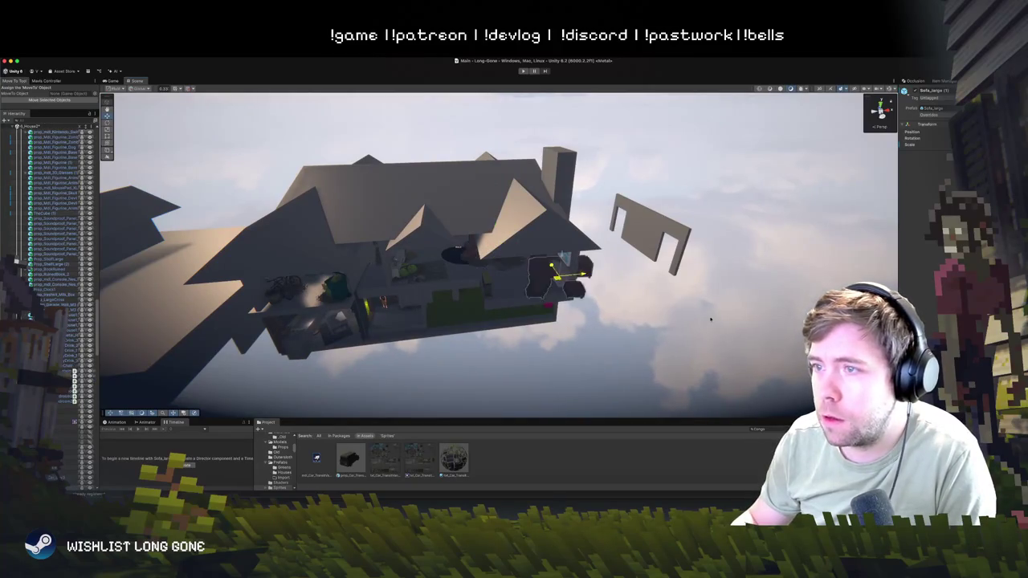
{"action": "key", "text": "f"}
{"action": "left_click", "coordinate": [538, 282]}
{"action": "mouse_move", "coordinate": [538, 282]}
{"action": "left_mouse_down"}
{"action": "mouse_move", "coordinate": [597, 305]}
{"action": "mouse_move", "coordinate": [675, 361]}
{"action": "mouse_move", "coordinate": [670, 318]}
{"action": "mouse_move", "coordinate": [773, 298]}
{"action": "mouse_move", "coordinate": [787, 269]}
{"action": "left_mouse_up"}
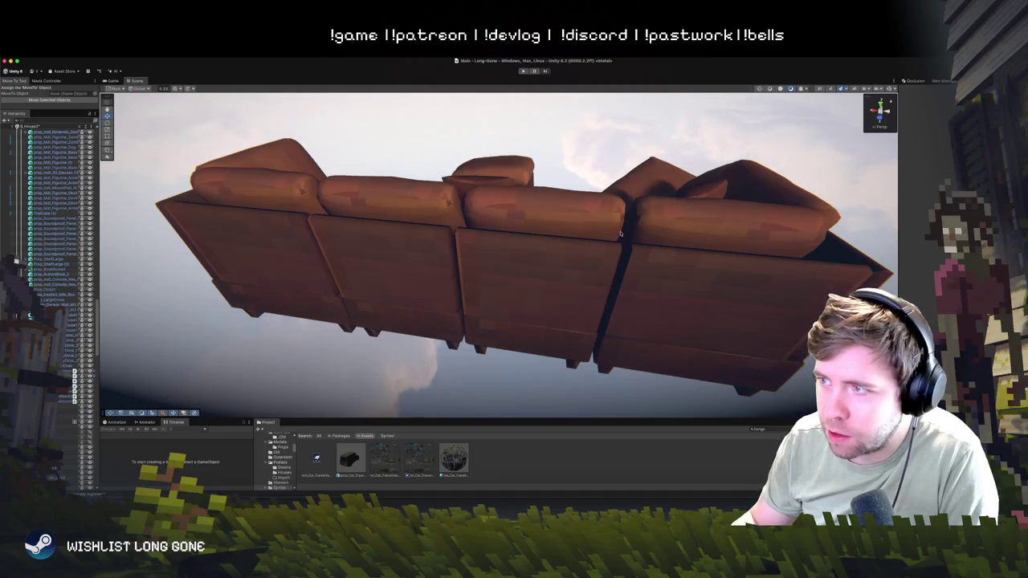
- Toggle the Scene view sky background and layers list while viewing Sofa_Large
{"action": "left_click", "coordinate": [536, 306]}
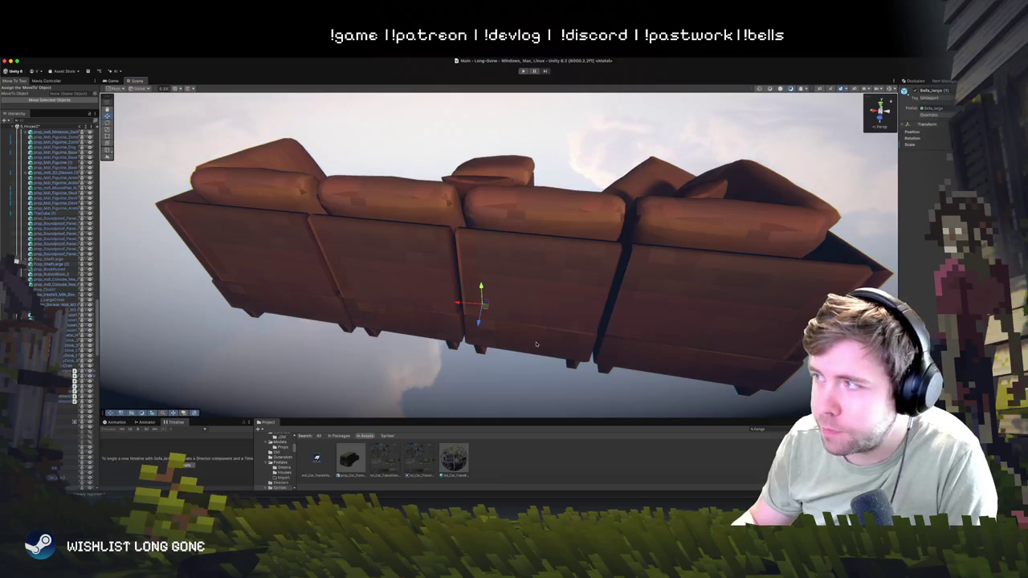
{"action": "left_click_drag", "start_coordinate": [426, 334], "coordinate": [454, 338]}
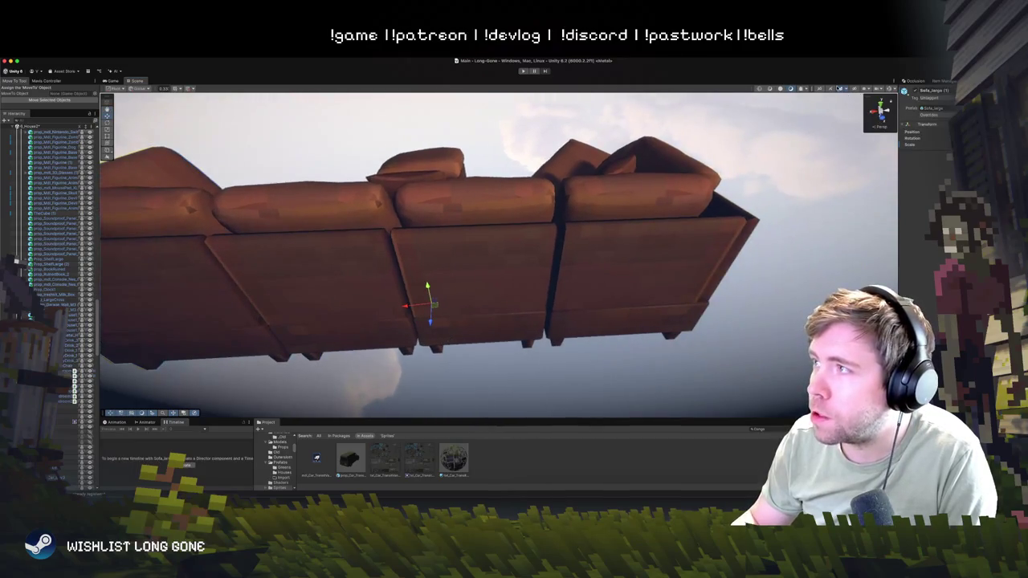
{"action": "left_click", "coordinate": [839, 89]}
{"action": "left_click", "coordinate": [770, 244]}
{"action": "left_click_drag", "start_coordinate": [721, 267], "coordinate": [705, 279]}
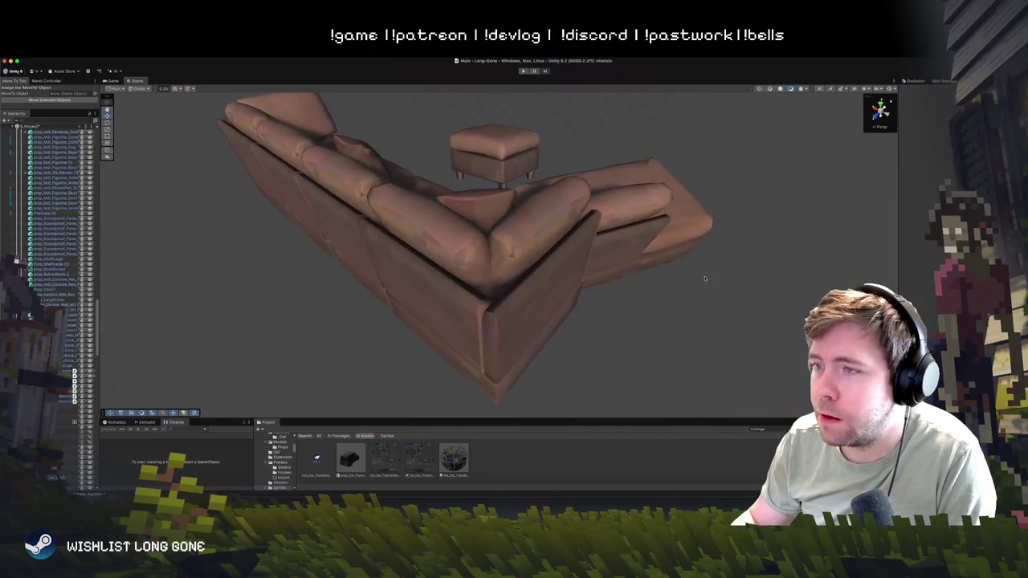
{"action": "left_click", "coordinate": [864, 89]}
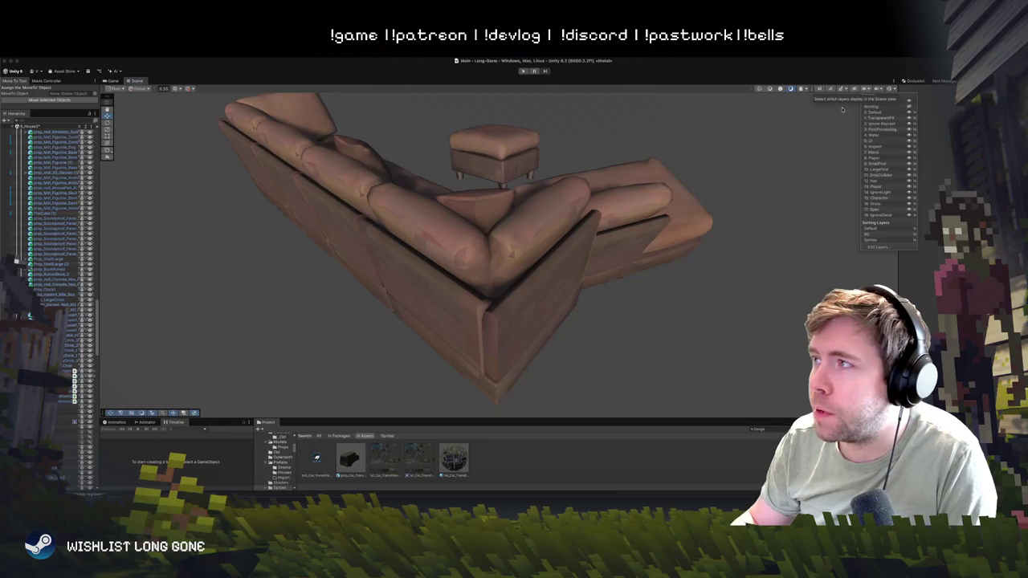
{"action": "left_click", "coordinate": [837, 77]}
{"action": "left_click", "coordinate": [840, 89]}
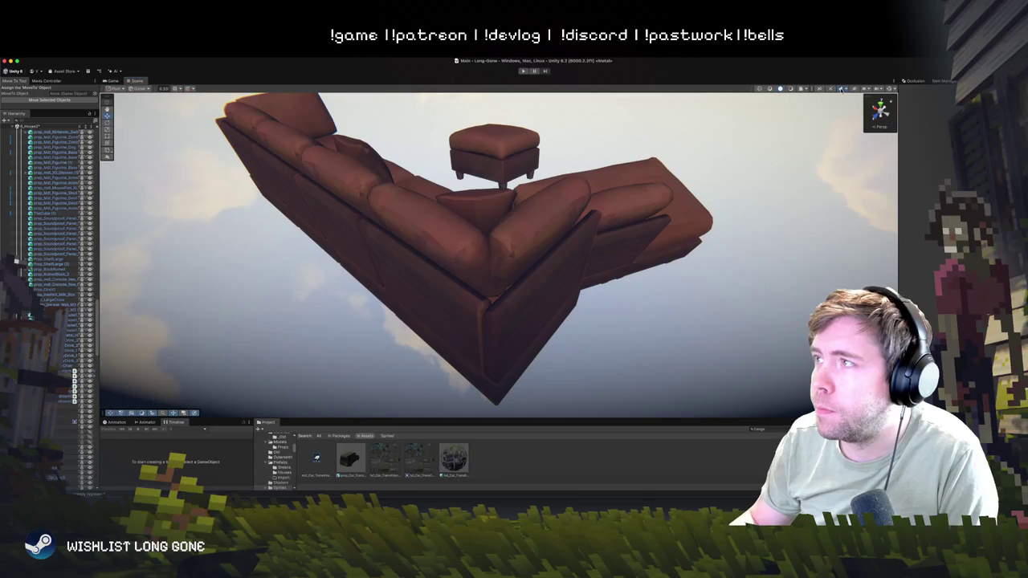
{"action": "left_click", "coordinate": [840, 89]}
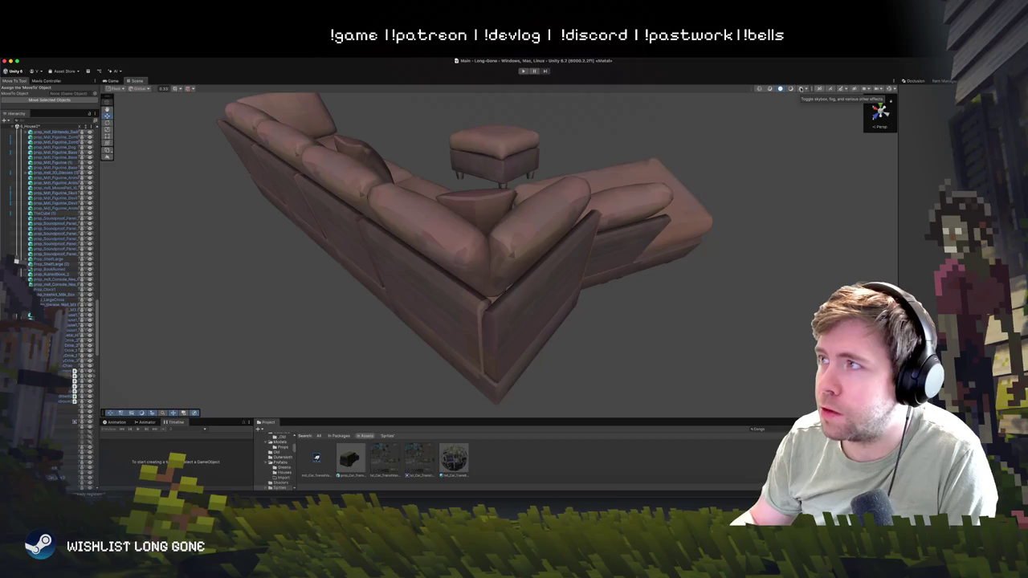
- Compare sofa shading with scene lighting toggled, restore the sky, and frame Sofa_Large
{"action": "left_click", "coordinate": [835, 90]}
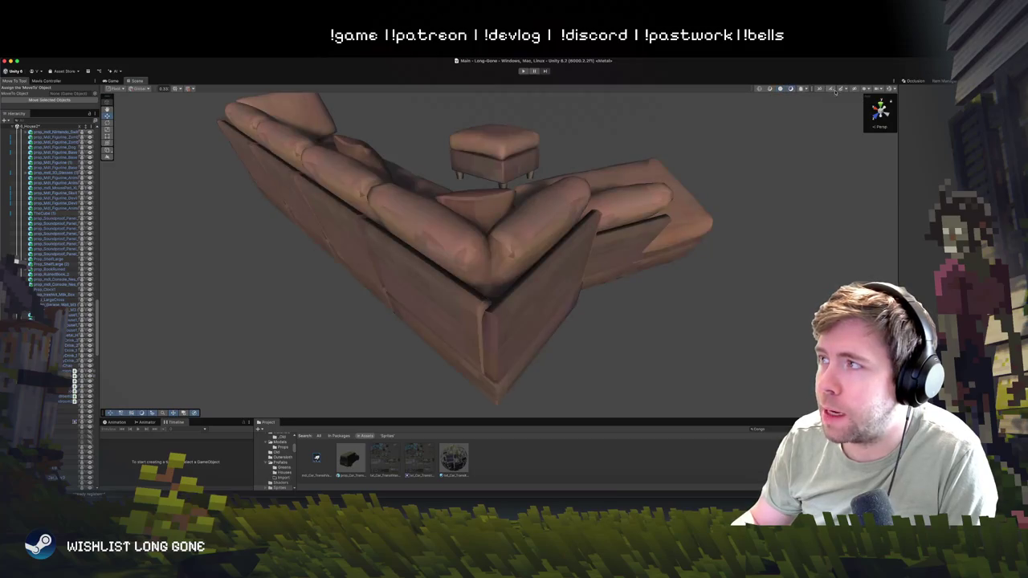
{"action": "left_click", "coordinate": [781, 89]}
{"action": "left_click", "coordinate": [781, 89]}
{"action": "left_click", "coordinate": [781, 89]}
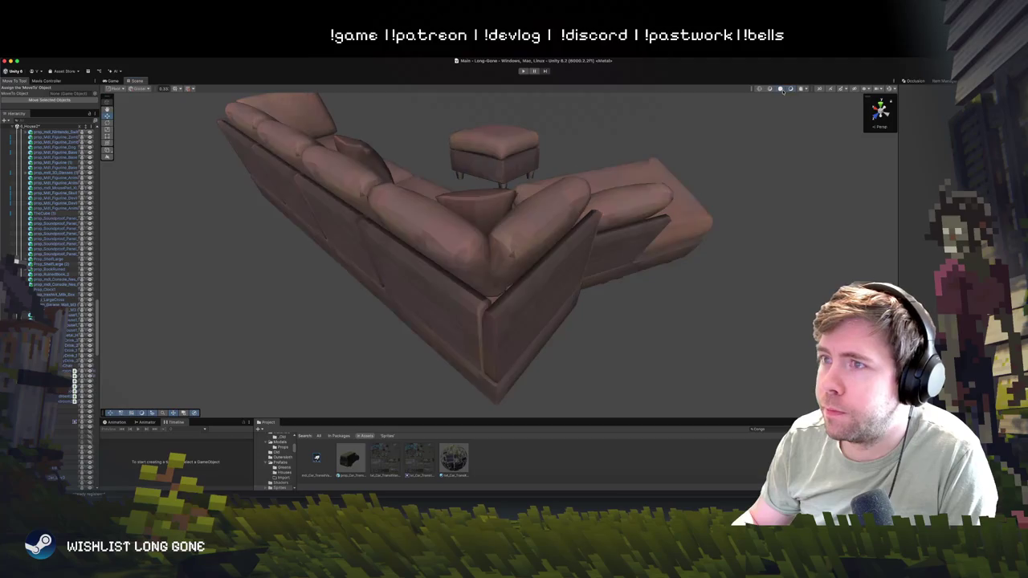
{"action": "left_click", "coordinate": [790, 90]}
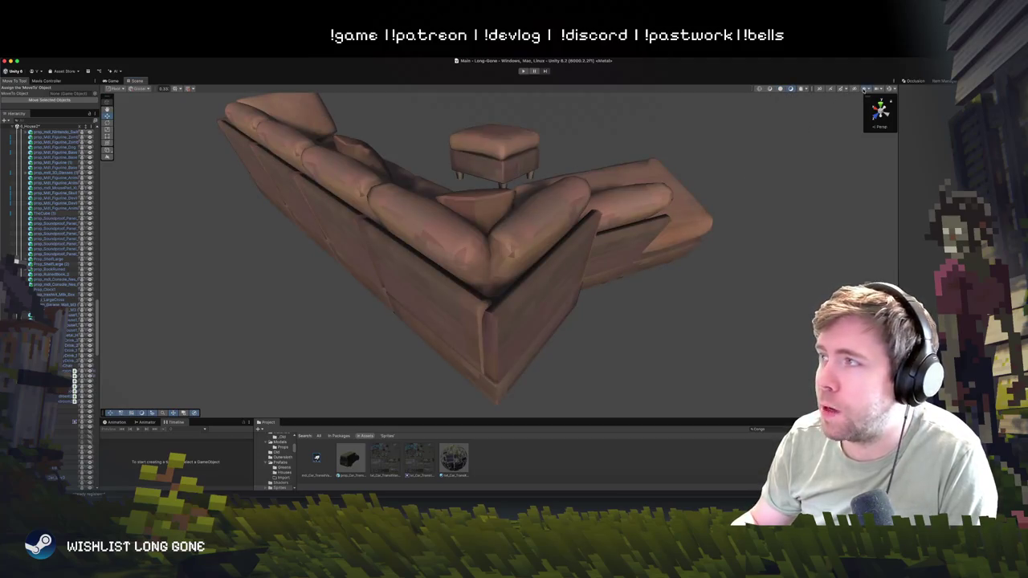
{"action": "left_click", "coordinate": [864, 89]}
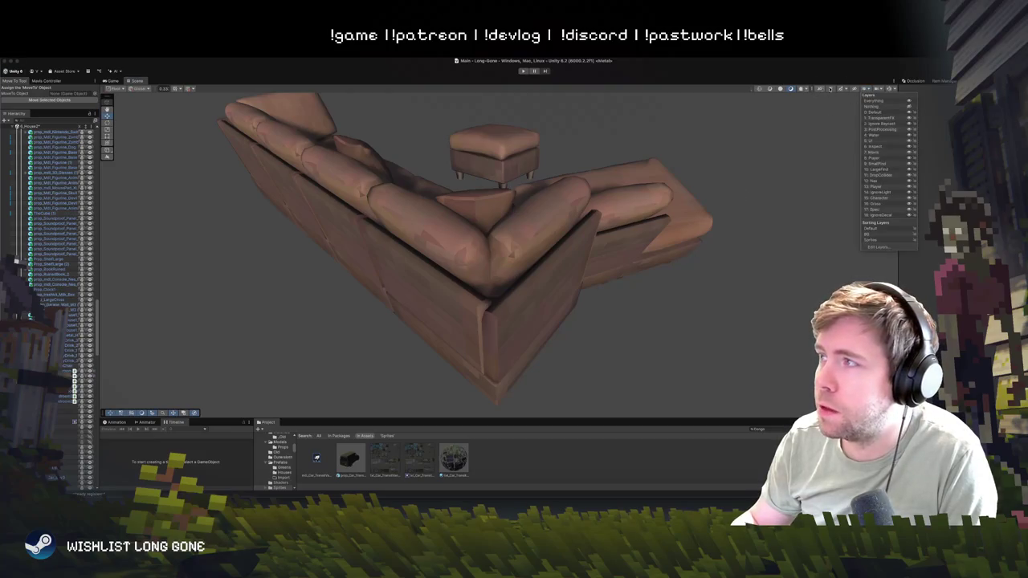
{"action": "left_click", "coordinate": [841, 90]}
{"action": "mouse_move", "coordinate": [776, 205]}
{"action": "left_mouse_down"}
{"action": "mouse_move", "coordinate": [505, 186]}
{"action": "mouse_move", "coordinate": [562, 225]}
{"action": "mouse_move", "coordinate": [569, 321]}
{"action": "mouse_move", "coordinate": [564, 218]}
{"action": "mouse_move", "coordinate": [741, 195]}
{"action": "mouse_move", "coordinate": [790, 213]}
{"action": "mouse_move", "coordinate": [693, 180]}
{"action": "mouse_move", "coordinate": [613, 211]}
{"action": "mouse_move", "coordinate": [681, 195]}
{"action": "left_mouse_up"}
{"action": "left_click", "coordinate": [567, 230]}
{"action": "key", "text": "f"}
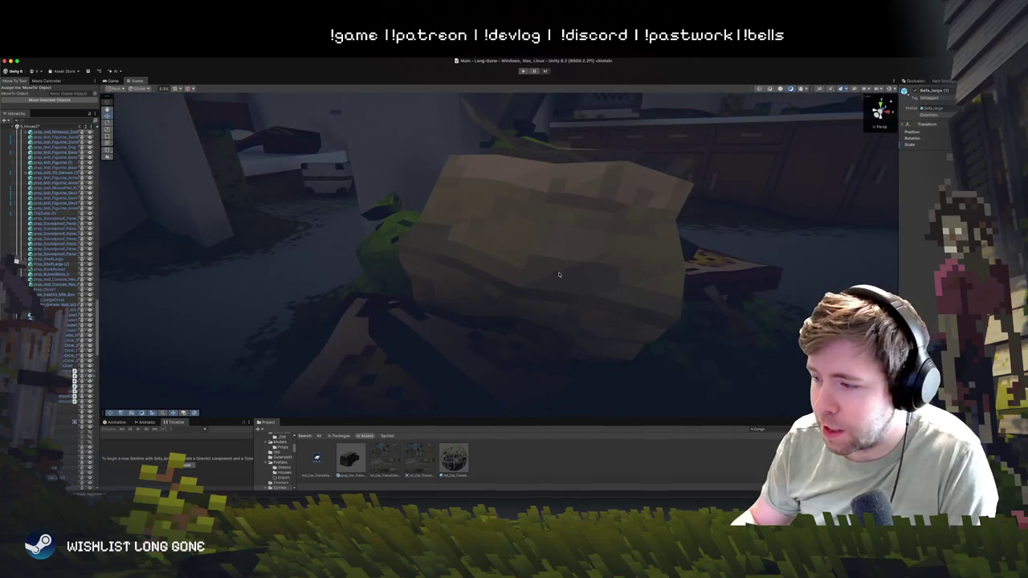
- Pull back from the kitchen and zoom toward the dark living room
{"action": "mouse_move", "coordinate": [662, 242]}
{"action": "left_mouse_down"}
{"action": "mouse_move", "coordinate": [620, 223]}
{"action": "mouse_move", "coordinate": [650, 219]}
{"action": "mouse_move", "coordinate": [530, 206]}
{"action": "left_mouse_up"}
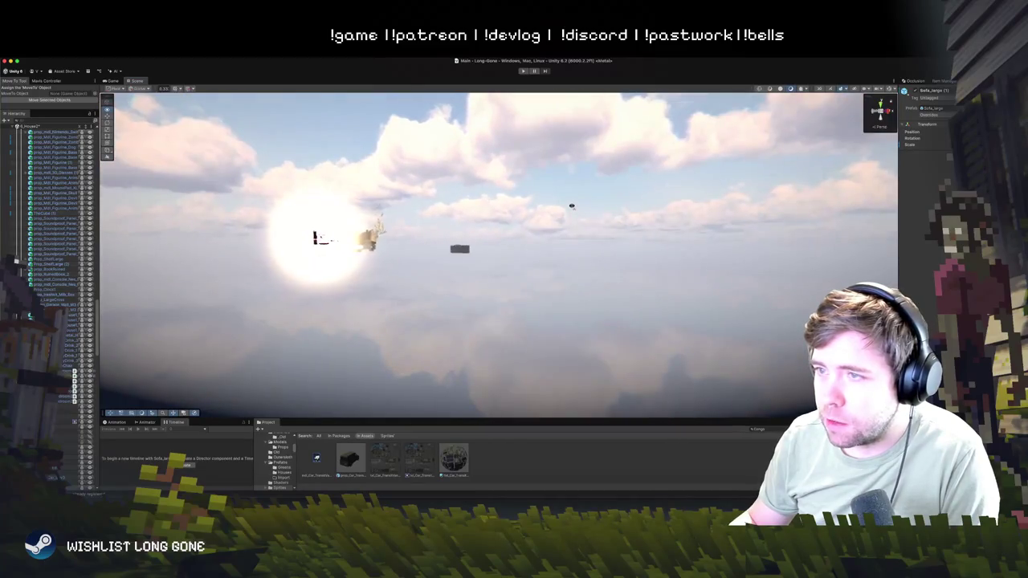
{"action": "scroll", "coordinate": [618, 195], "scroll_direction": "up", "scroll_amount": 10}
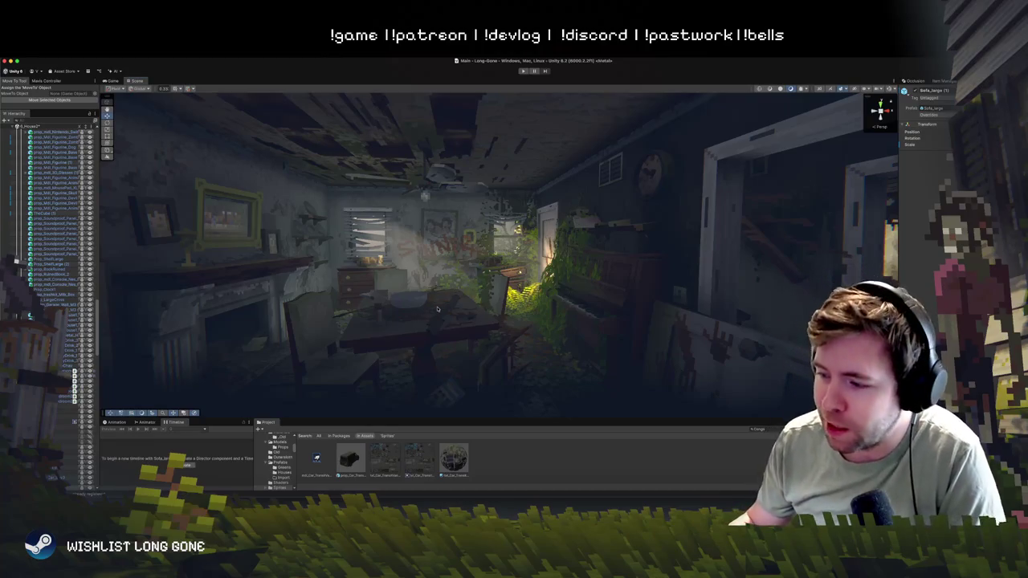
- Fly around outside the house with WASD and delete the stray floating Sofa_Large
{"action": "key", "text": "d"}
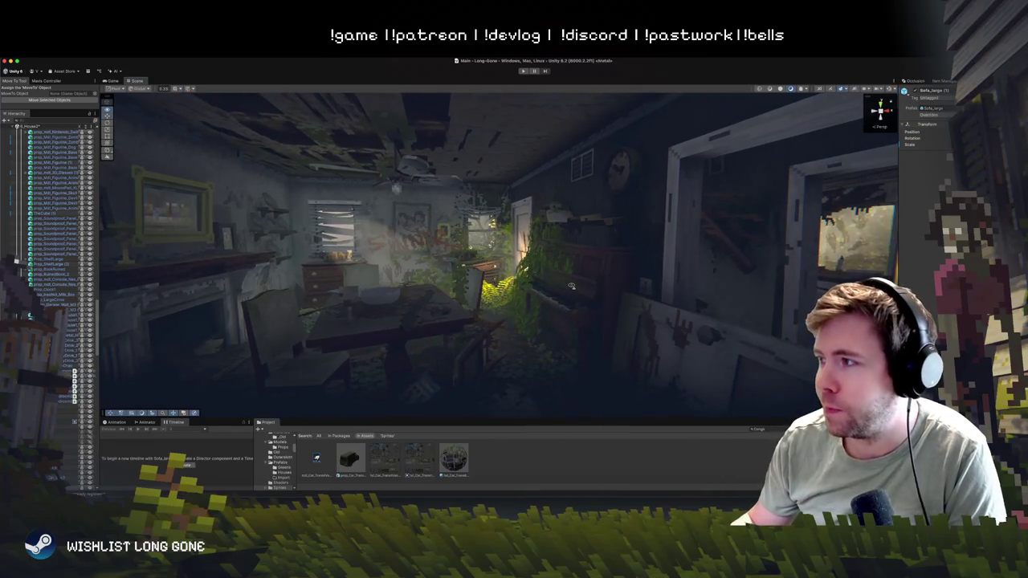
{"action": "key", "text": "s"}
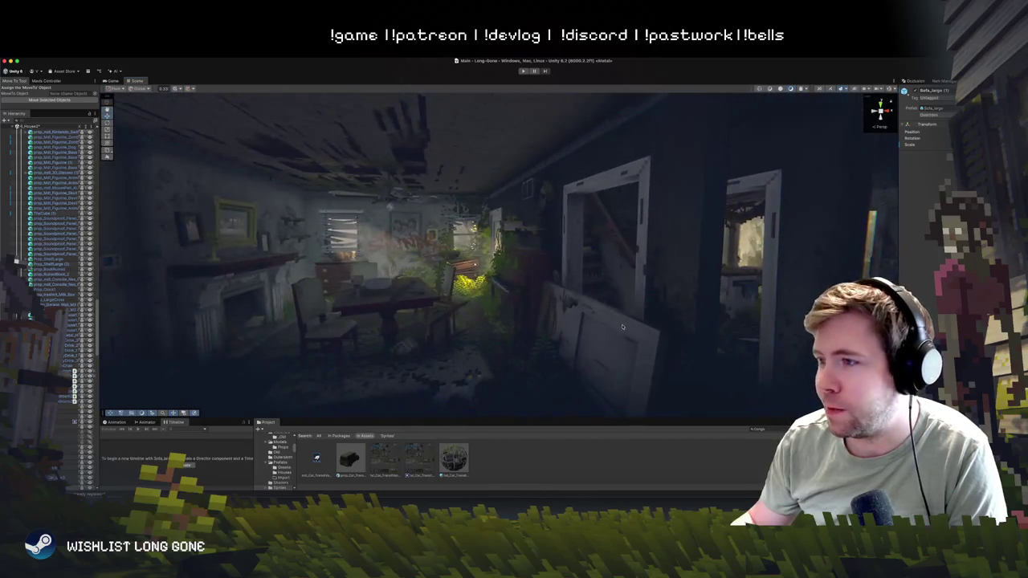
{"action": "key", "text": "d"}
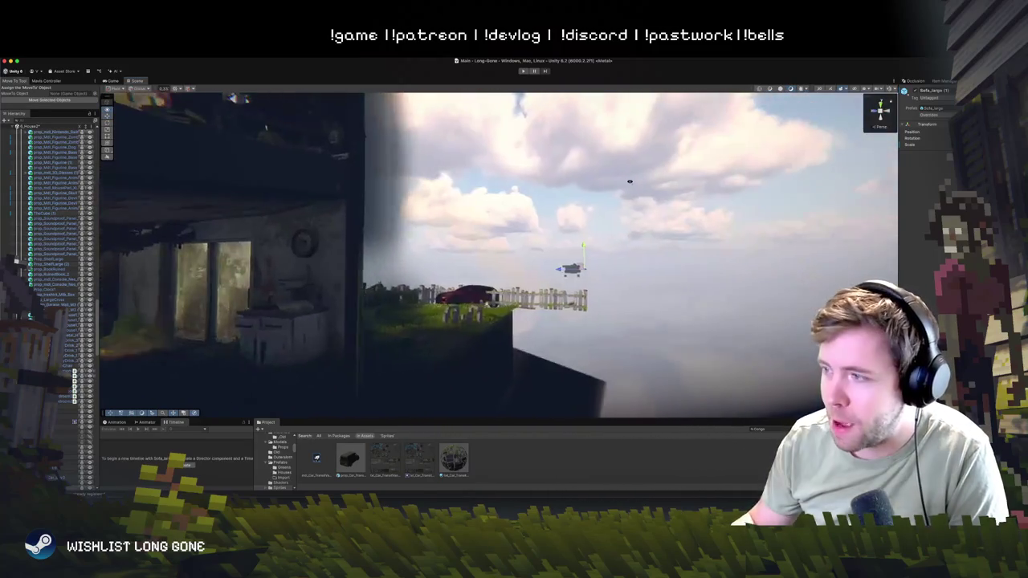
{"action": "key", "text": "s"}
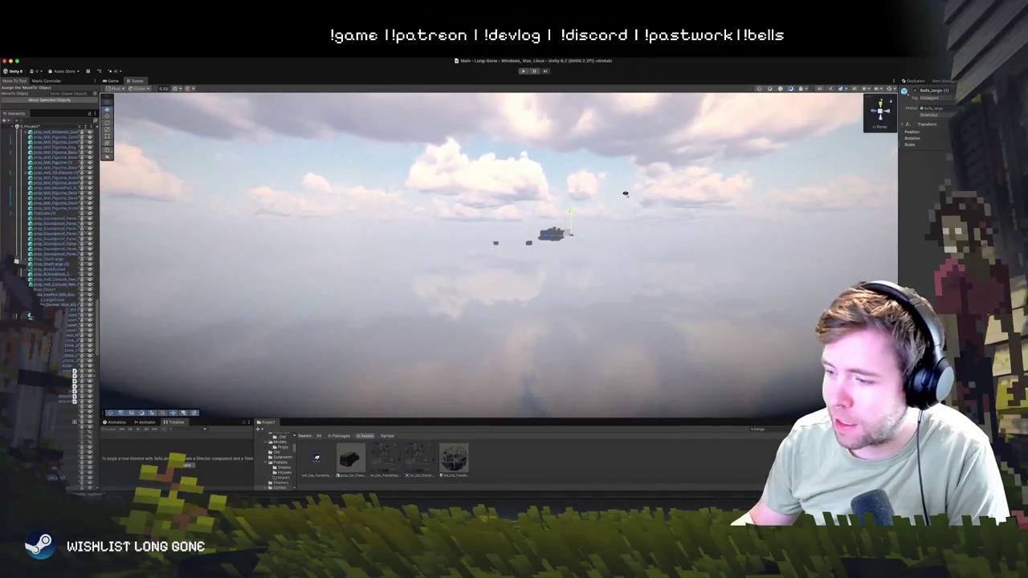
{"action": "key", "text": "w"}
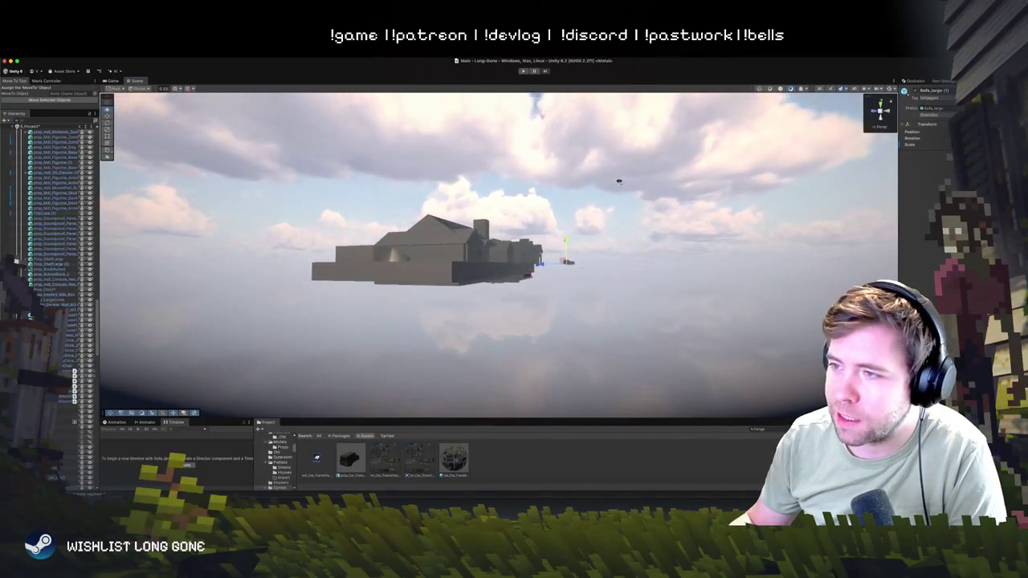
{"action": "key", "text": "a"}
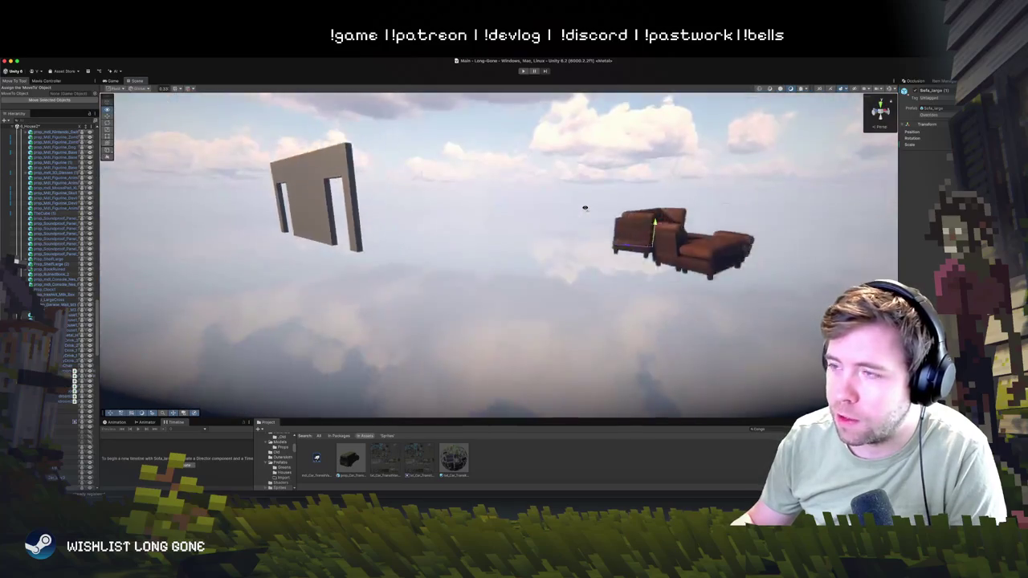
{"action": "key", "text": "Delete"}
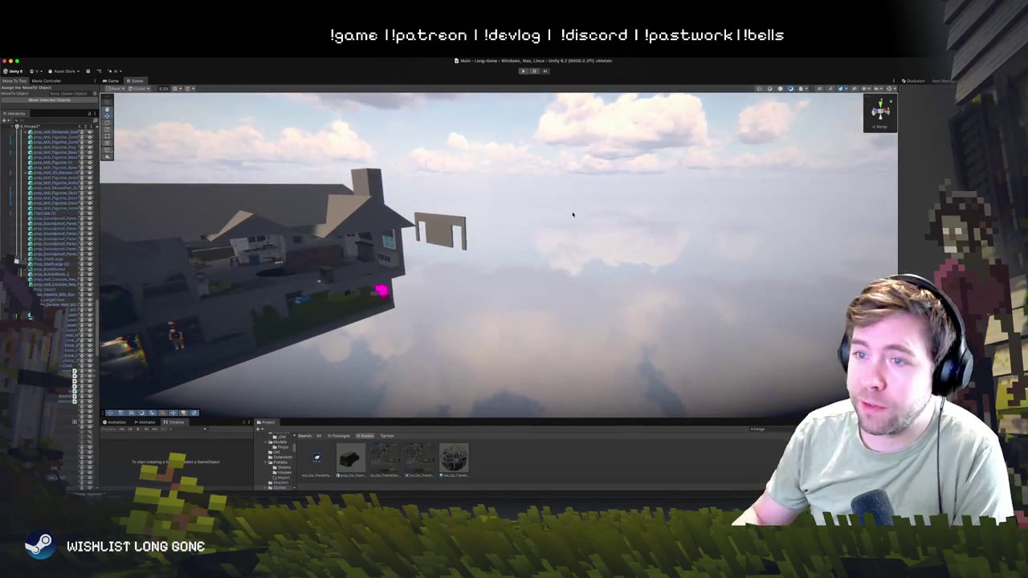
- Fly back inside, select the dresser lamp and the green platform Cube 47
{"action": "key", "text": "w"}
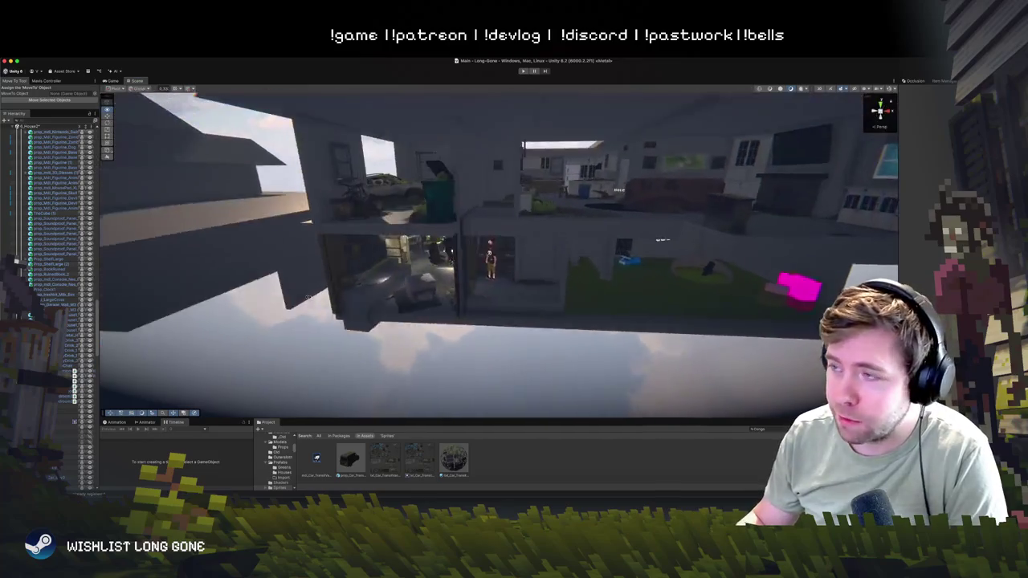
{"action": "key", "text": "s"}
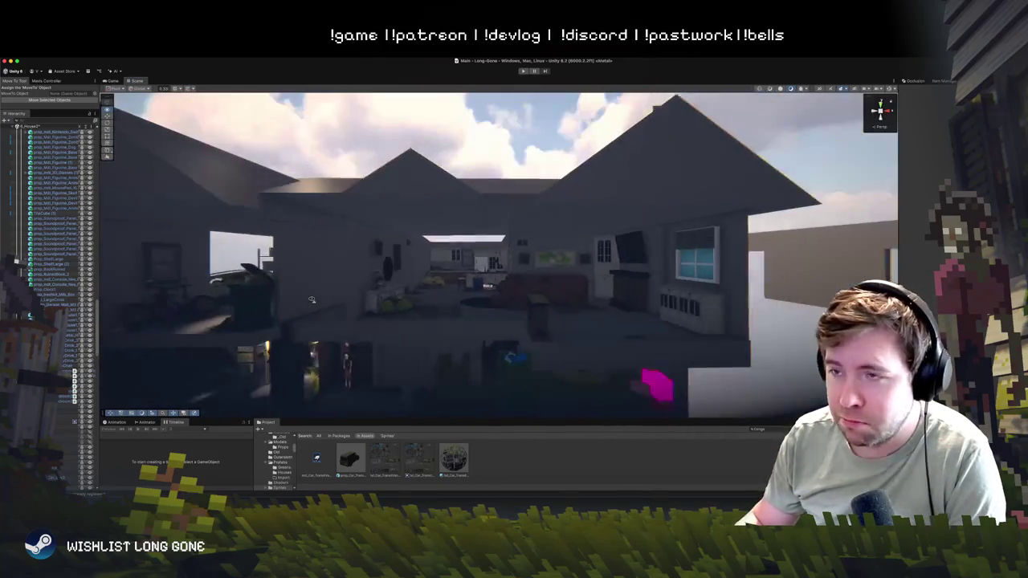
{"action": "key", "text": "w"}
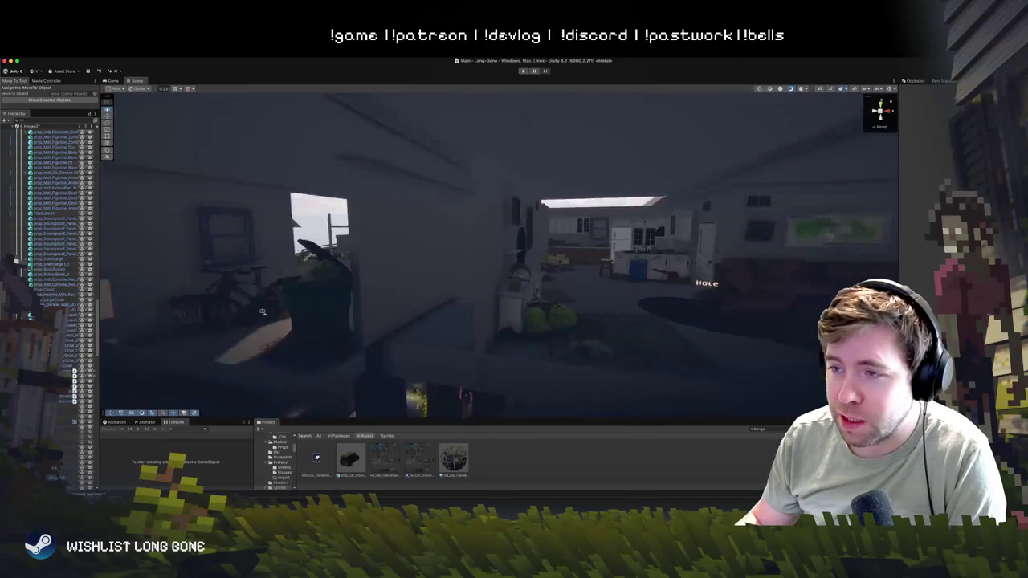
{"action": "key", "text": "w"}
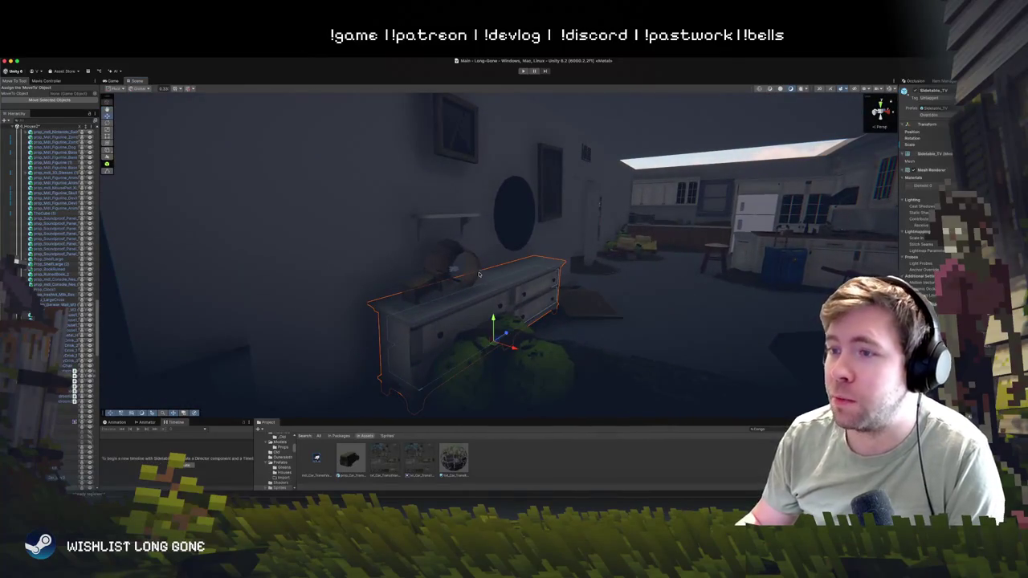
{"action": "left_click", "coordinate": [472, 275]}
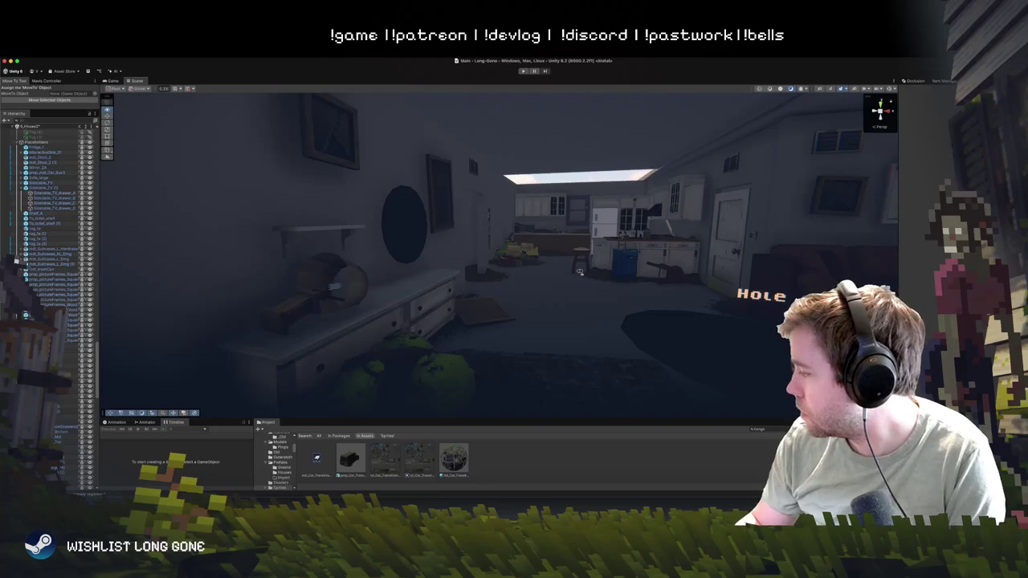
{"action": "mouse_move", "coordinate": [578, 272]}
{"action": "left_mouse_down"}
{"action": "mouse_move", "coordinate": [611, 257]}
{"action": "mouse_move", "coordinate": [601, 293]}
{"action": "mouse_move", "coordinate": [665, 316]}
{"action": "left_mouse_up"}
{"action": "left_click", "coordinate": [628, 255]}
{"action": "left_click", "coordinate": [628, 255]}
{"action": "left_click_drag", "start_coordinate": [628, 255], "coordinate": [647, 277]}
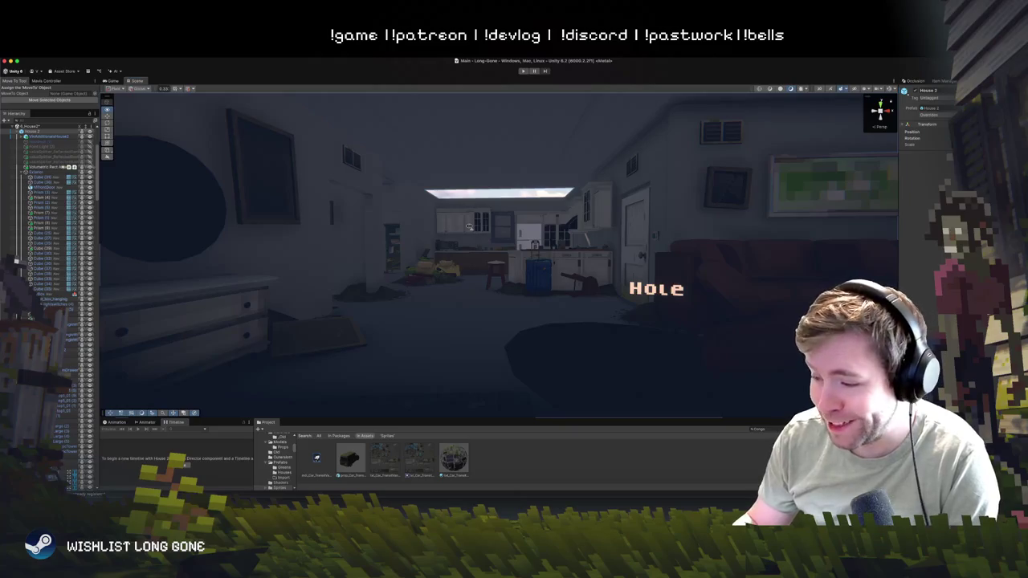
- Frame a roof piece and pull the camera far back to see the whole house
{"action": "left_click_drag", "start_coordinate": [469, 226], "coordinate": [484, 237]}
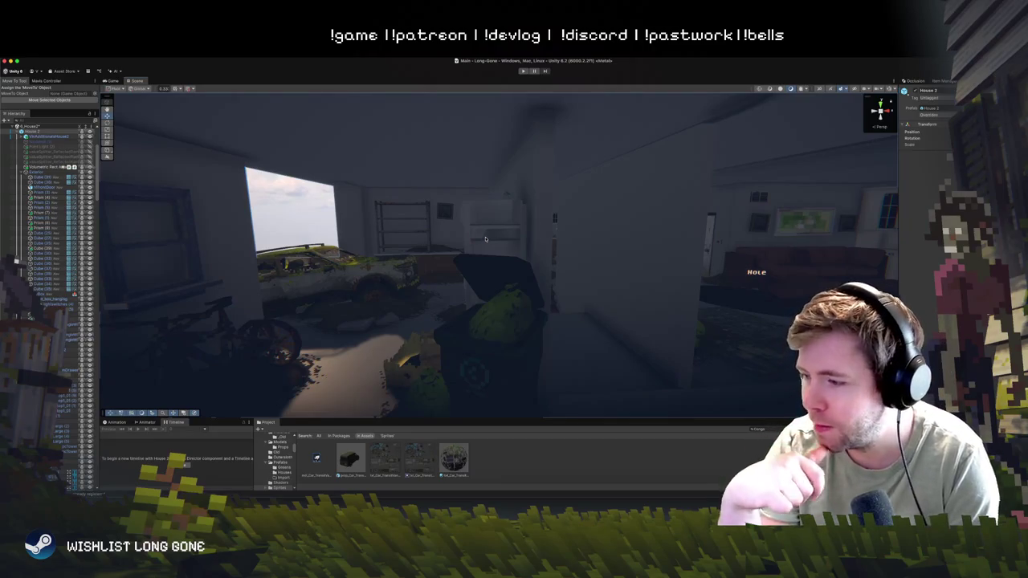
{"action": "mouse_move", "coordinate": [426, 230]}
{"action": "left_mouse_down"}
{"action": "mouse_move", "coordinate": [445, 324]}
{"action": "mouse_move", "coordinate": [454, 234]}
{"action": "mouse_move", "coordinate": [384, 215]}
{"action": "left_mouse_up"}
{"action": "left_click", "coordinate": [387, 217]}
{"action": "key", "text": "f"}
{"action": "mouse_move", "coordinate": [432, 275]}
{"action": "left_mouse_down"}
{"action": "mouse_move", "coordinate": [460, 235]}
{"action": "mouse_move", "coordinate": [537, 278]}
{"action": "mouse_move", "coordinate": [674, 226]}
{"action": "left_mouse_up"}
{"action": "mouse_move", "coordinate": [733, 174]}
{"action": "left_mouse_down"}
{"action": "mouse_move", "coordinate": [663, 316]}
{"action": "mouse_move", "coordinate": [668, 259]}
{"action": "mouse_move", "coordinate": [670, 339]}
{"action": "left_mouse_up"}
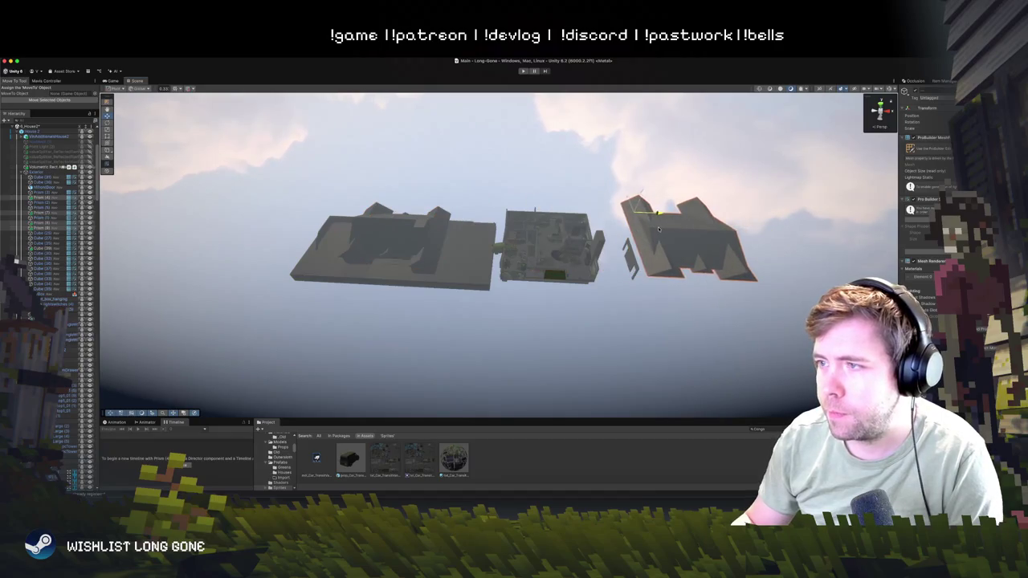
- Orbit to the kitchen island counter and filter the Project assets with the search 'e'
{"action": "scroll", "coordinate": [576, 319], "scroll_direction": "up", "scroll_amount": 5}
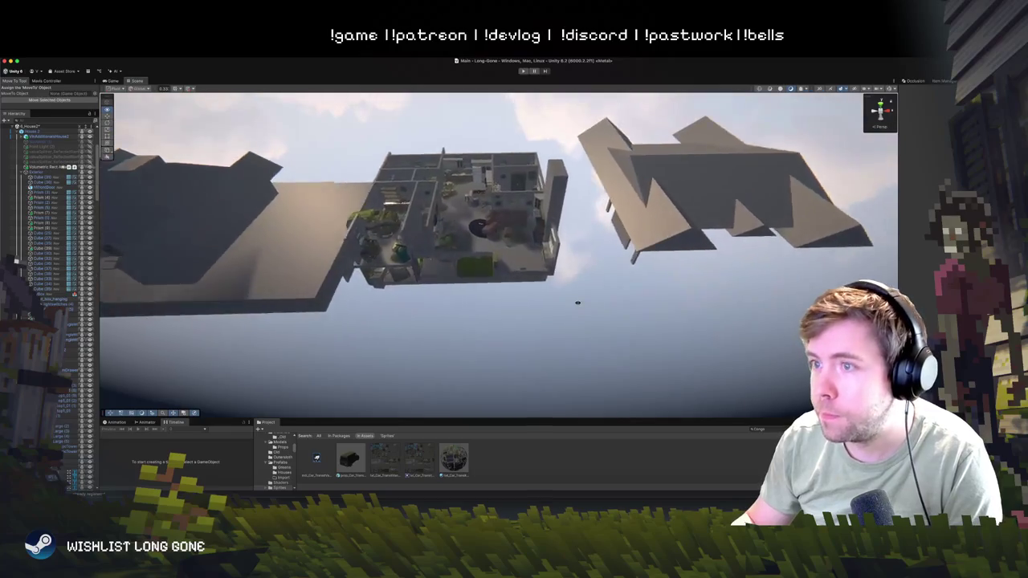
{"action": "scroll", "coordinate": [575, 318], "scroll_direction": "up", "scroll_amount": 10}
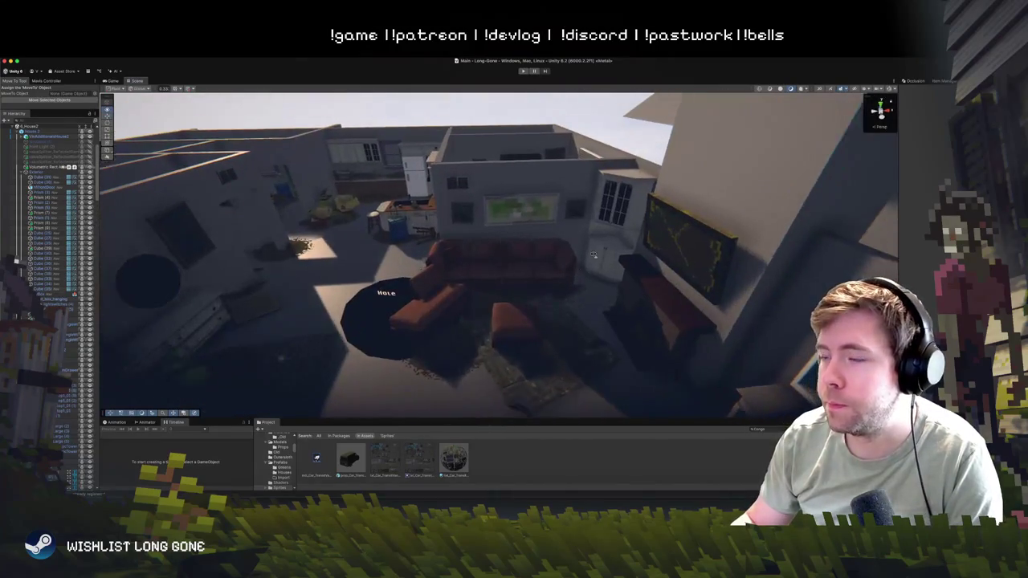
{"action": "scroll", "coordinate": [593, 255], "scroll_direction": "up", "scroll_amount": 10}
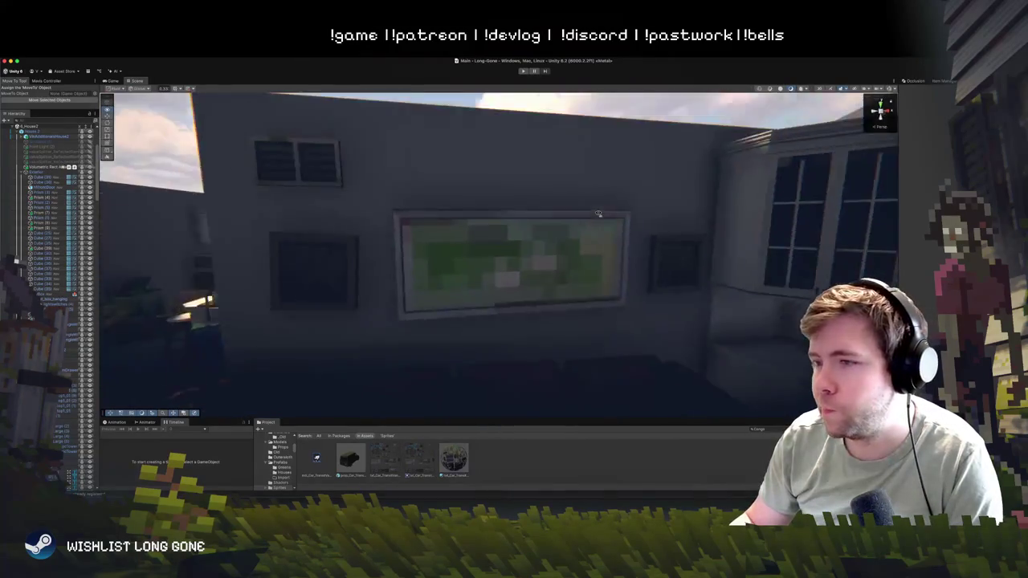
{"action": "scroll", "coordinate": [593, 215], "scroll_direction": "up", "scroll_amount": 10}
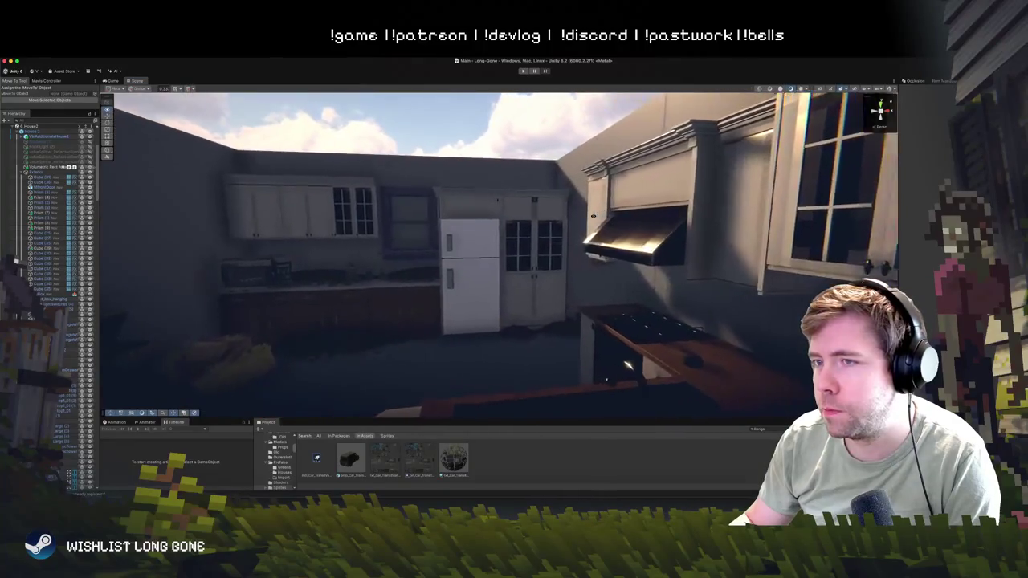
{"action": "scroll", "coordinate": [593, 217], "scroll_direction": "down", "scroll_amount": 10}
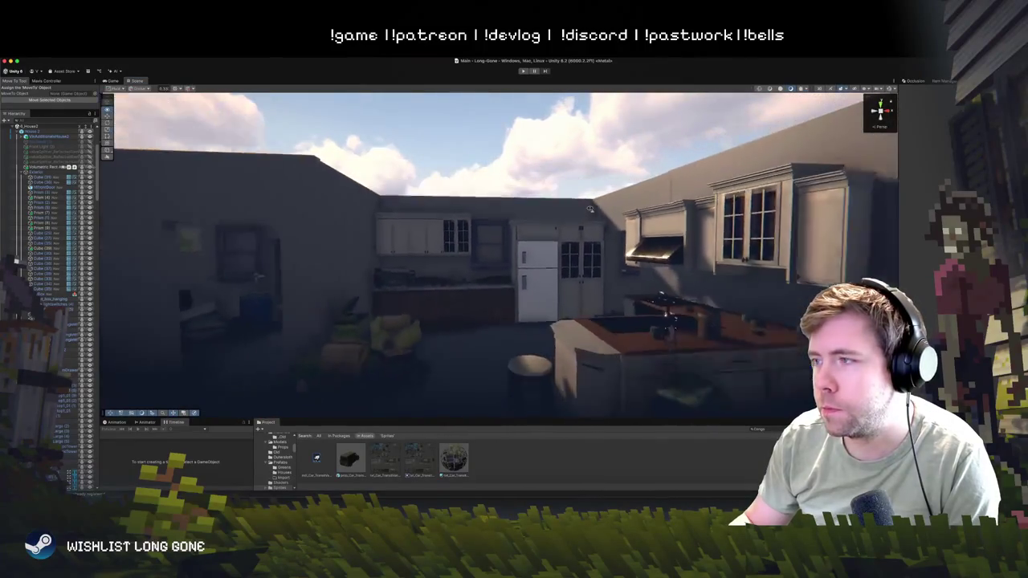
{"action": "scroll", "coordinate": [590, 209], "scroll_direction": "up", "scroll_amount": 5}
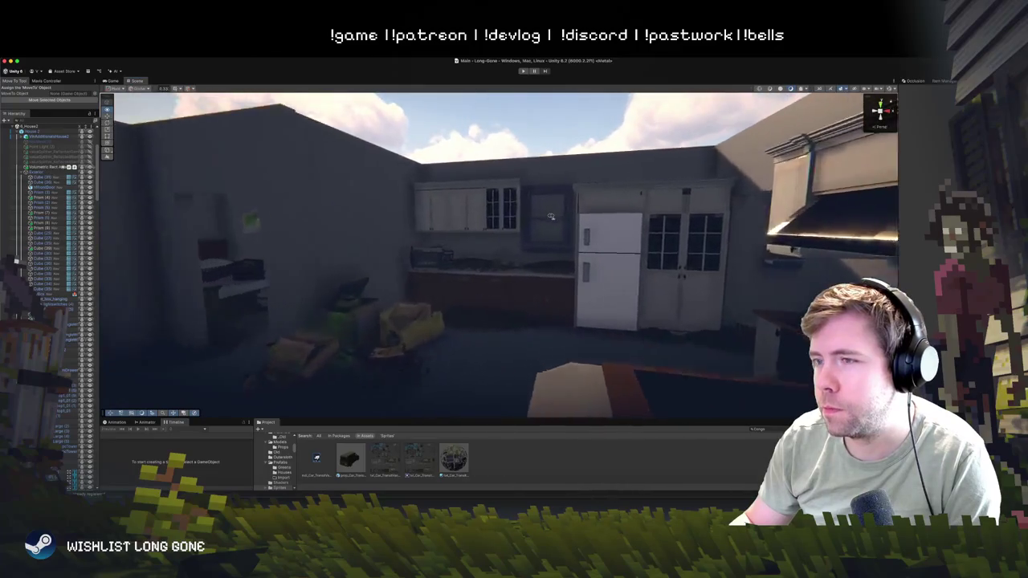
{"action": "mouse_move", "coordinate": [551, 216]}
{"action": "left_mouse_down"}
{"action": "mouse_move", "coordinate": [630, 234]}
{"action": "mouse_move", "coordinate": [592, 444]}
{"action": "left_mouse_up"}
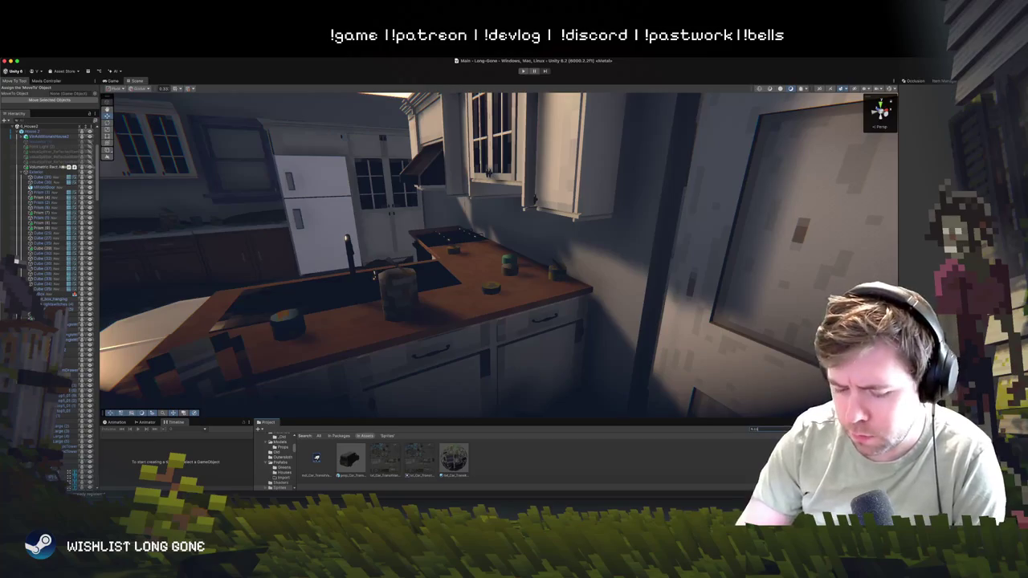
{"action": "type", "text": "e"}
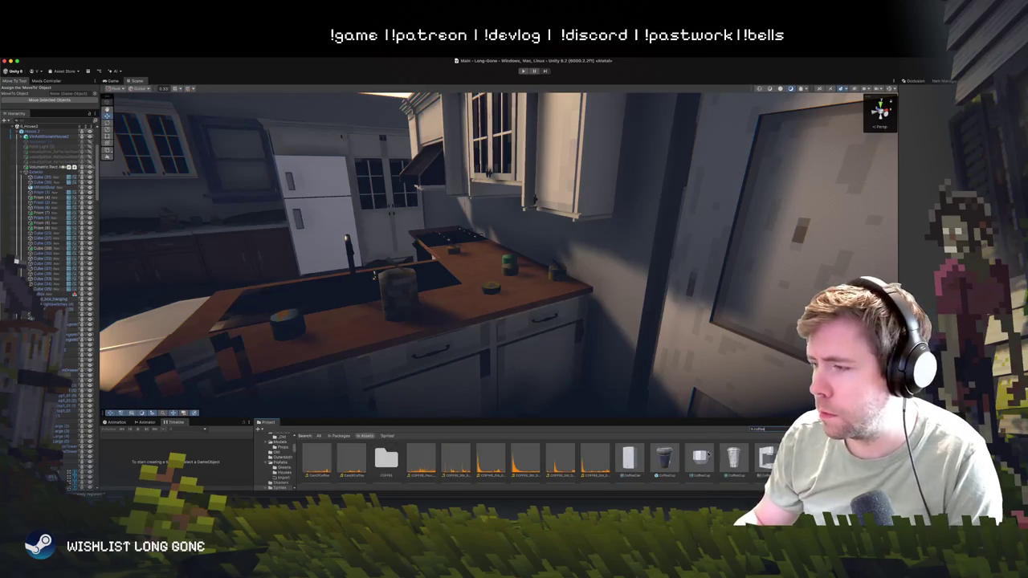
- Place the CoffeeCup prefab on the kitchen counter island and slide it along the counter
{"action": "left_click_drag", "start_coordinate": [703, 419], "coordinate": [703, 370]}
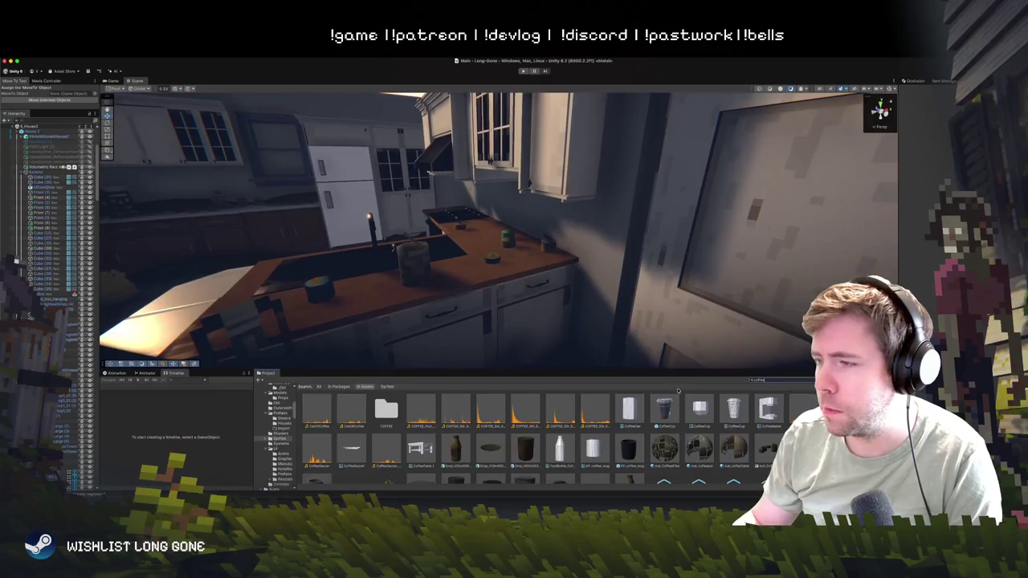
{"action": "left_click", "coordinate": [663, 408]}
{"action": "left_click_drag", "start_coordinate": [449, 229], "coordinate": [577, 316]}
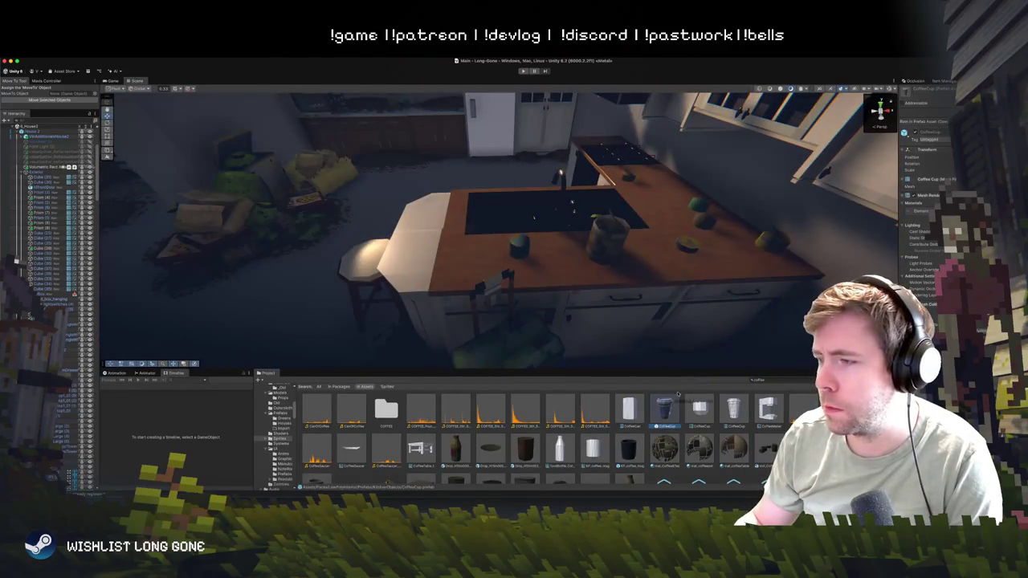
{"action": "left_click_drag", "start_coordinate": [446, 252], "coordinate": [451, 252]}
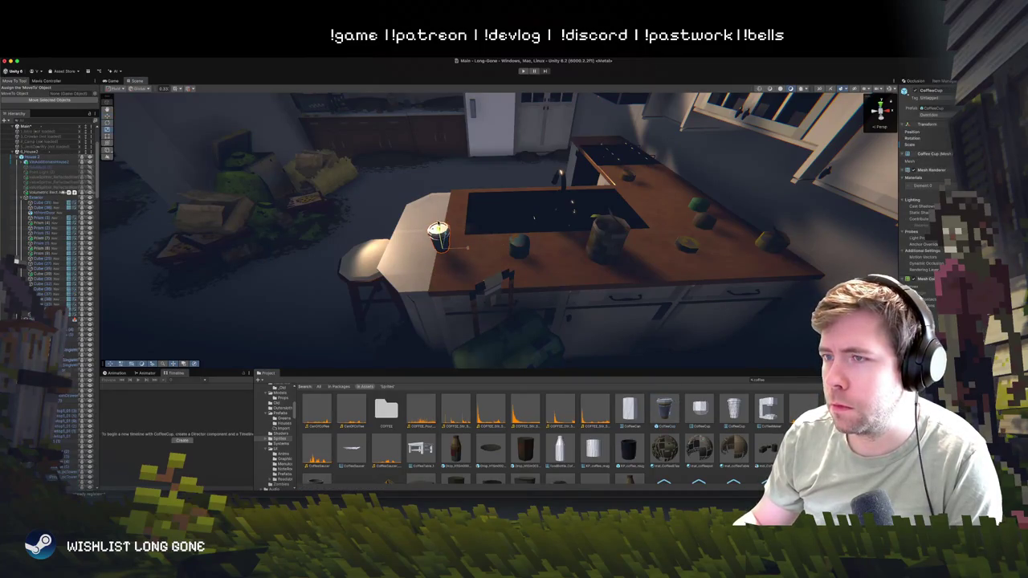
{"action": "left_click_drag", "start_coordinate": [436, 233], "coordinate": [438, 239]}
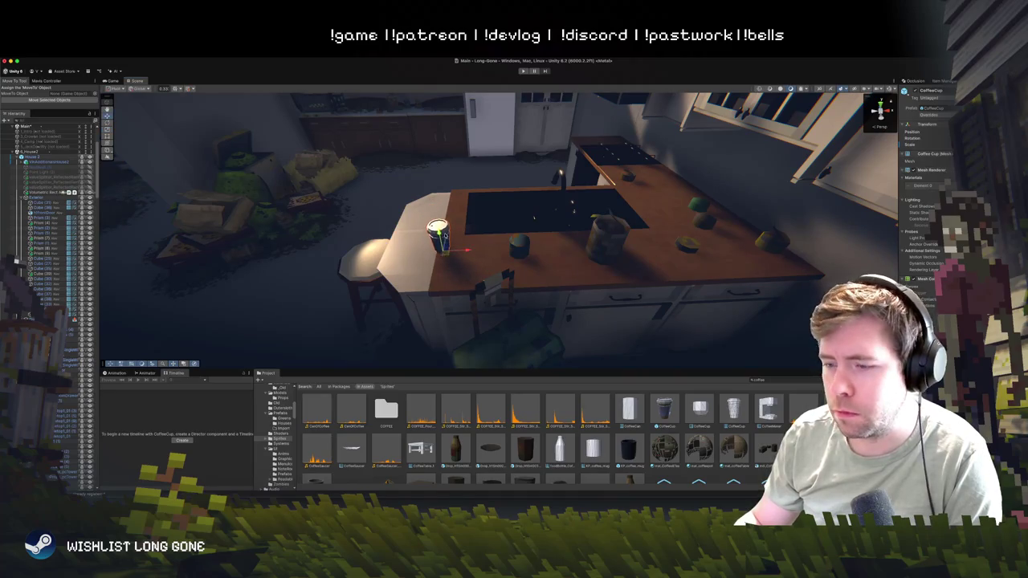
{"action": "key", "text": "f"}
{"action": "scroll", "coordinate": [572, 211], "scroll_direction": "down", "scroll_amount": 10}
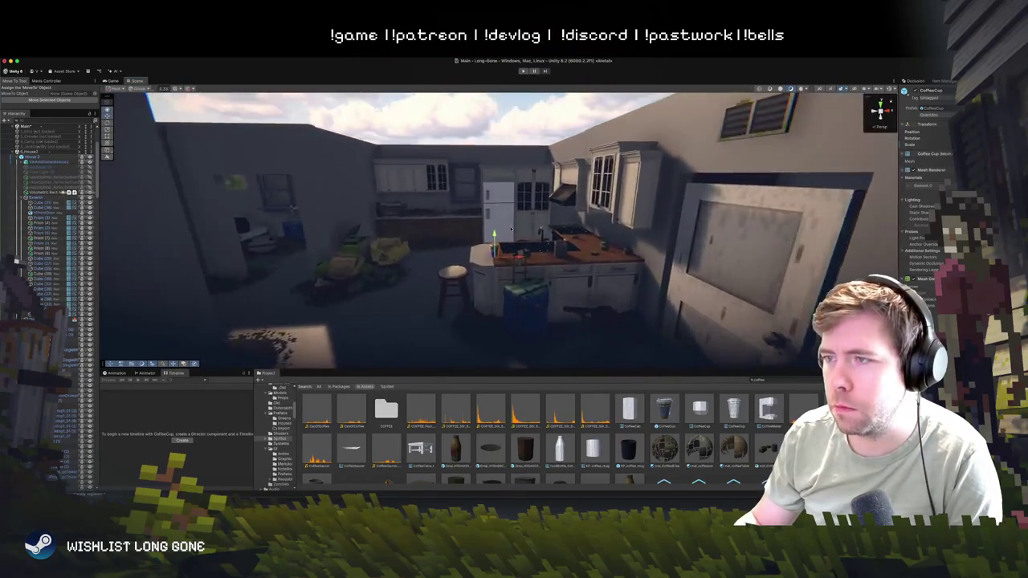
{"action": "key", "text": "f"}
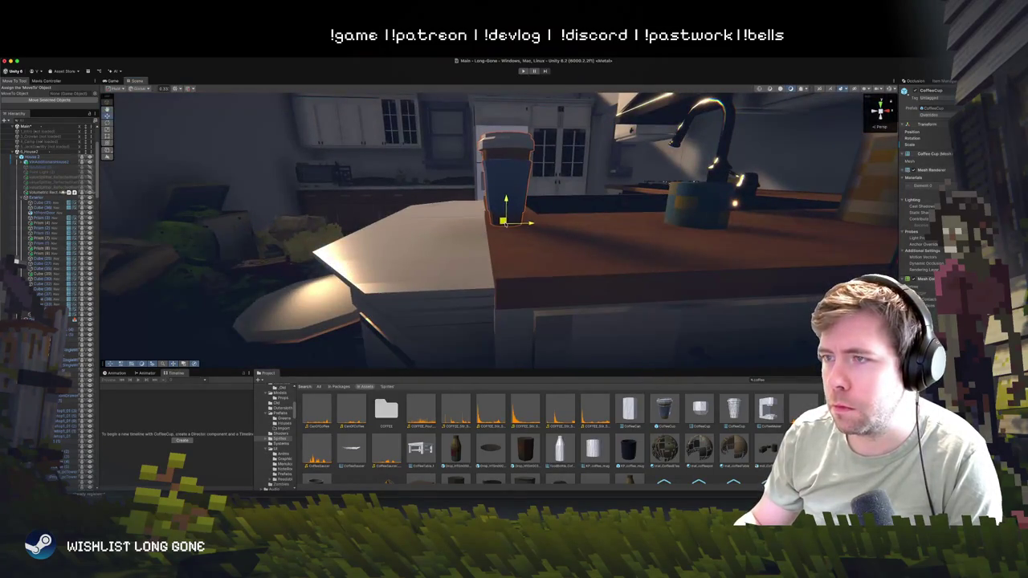
{"action": "left_click_drag", "start_coordinate": [496, 228], "coordinate": [506, 228]}
{"action": "scroll", "coordinate": [511, 250], "scroll_direction": "down", "scroll_amount": 8}
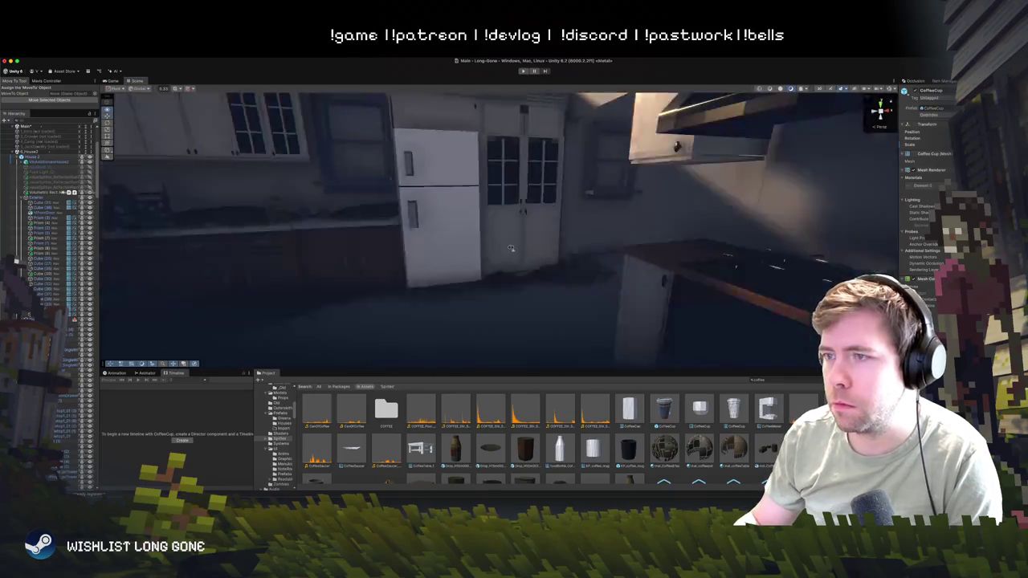
{"action": "left_click", "coordinate": [511, 253]}
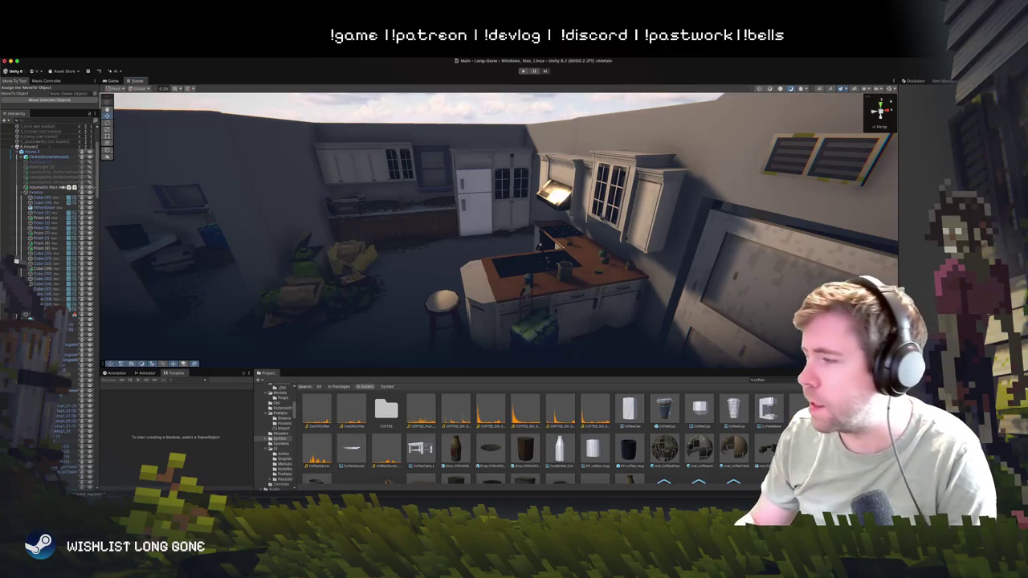
- Move the coffee maker back and to the left along the counter
{"action": "left_click", "coordinate": [581, 246]}
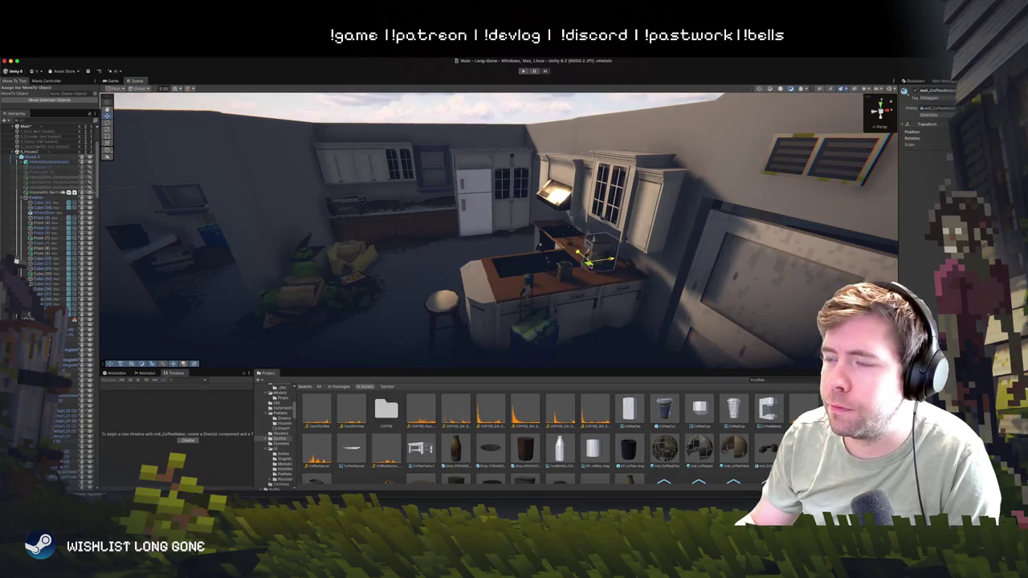
{"action": "left_click_drag", "start_coordinate": [588, 261], "coordinate": [588, 252]}
{"action": "key", "text": "f"}
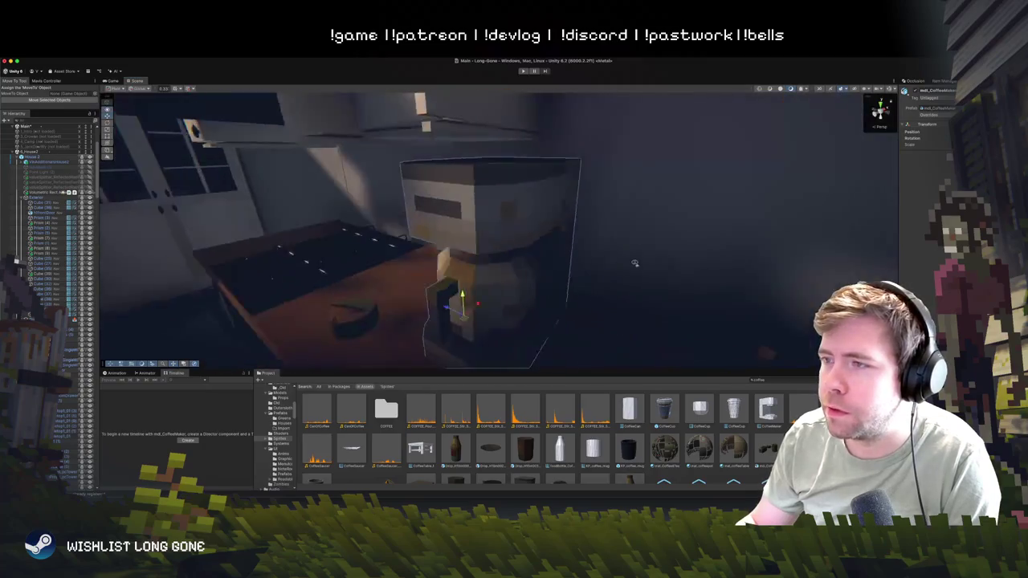
{"action": "left_click_drag", "start_coordinate": [472, 258], "coordinate": [388, 222]}
- Look around the kitchen toward the fridge, sink and the green suitcase by the counter
{"action": "left_click_drag", "start_coordinate": [320, 211], "coordinate": [434, 211]}
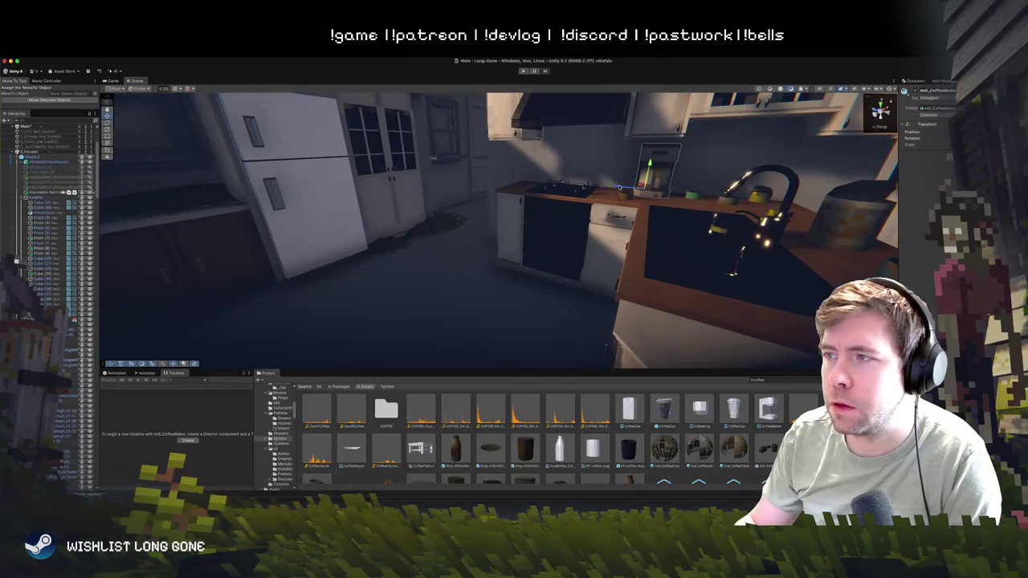
{"action": "mouse_move", "coordinate": [618, 188]}
{"action": "left_mouse_down"}
{"action": "mouse_move", "coordinate": [384, 243]}
{"action": "mouse_move", "coordinate": [482, 256]}
{"action": "mouse_move", "coordinate": [492, 241]}
{"action": "left_mouse_up"}
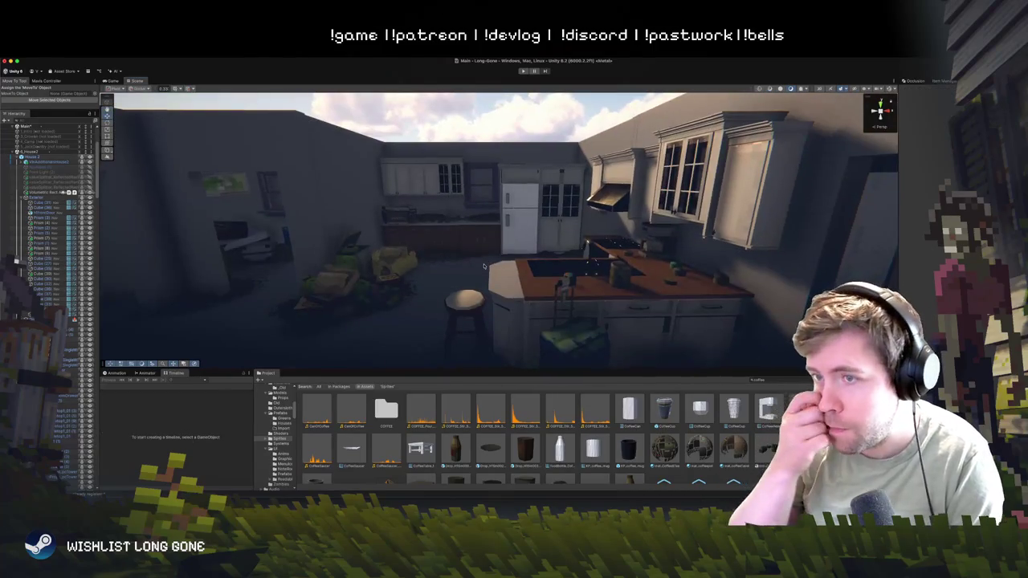
{"action": "left_click", "coordinate": [562, 336]}
{"action": "key", "text": "f"}
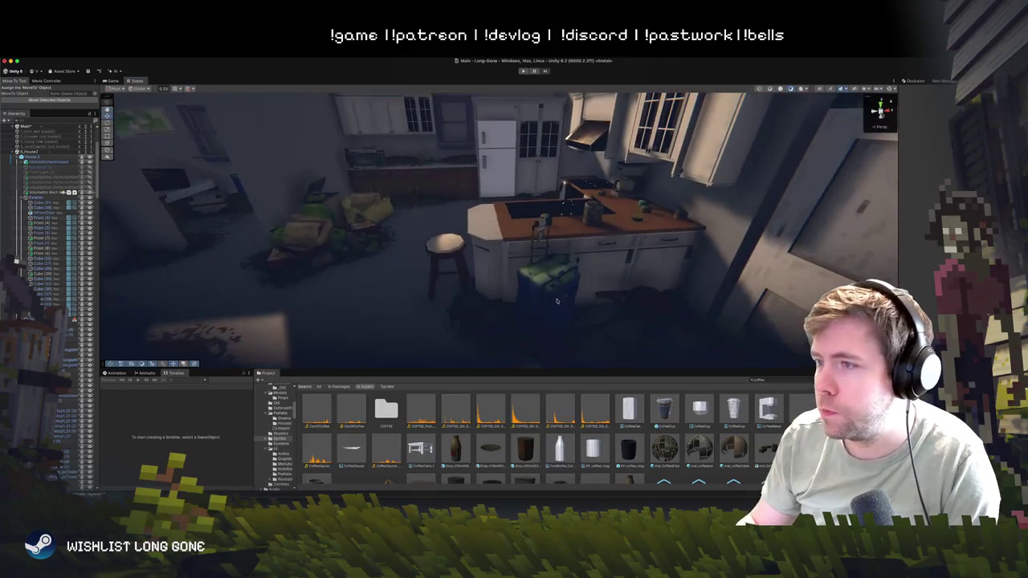
{"action": "mouse_move", "coordinate": [558, 326]}
{"action": "left_mouse_down"}
{"action": "mouse_move", "coordinate": [575, 305]}
{"action": "mouse_move", "coordinate": [565, 274]}
{"action": "mouse_move", "coordinate": [496, 270]}
{"action": "mouse_move", "coordinate": [548, 260]}
{"action": "mouse_move", "coordinate": [533, 277]}
{"action": "left_mouse_up"}
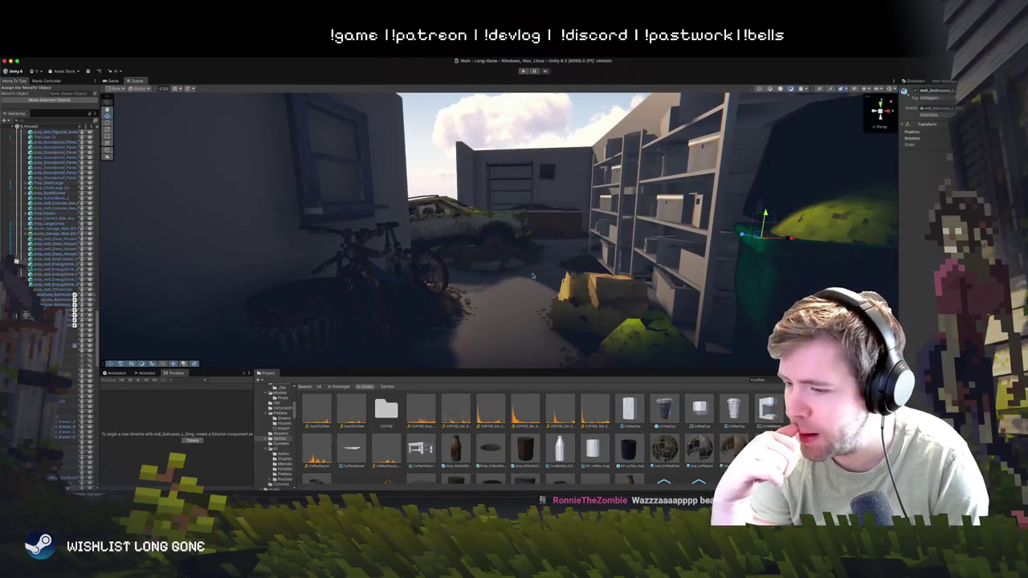
{"action": "mouse_move", "coordinate": [535, 243]}
{"action": "left_mouse_down"}
{"action": "mouse_move", "coordinate": [560, 221]}
{"action": "mouse_move", "coordinate": [541, 276]}
{"action": "mouse_move", "coordinate": [494, 265]}
{"action": "left_mouse_up"}
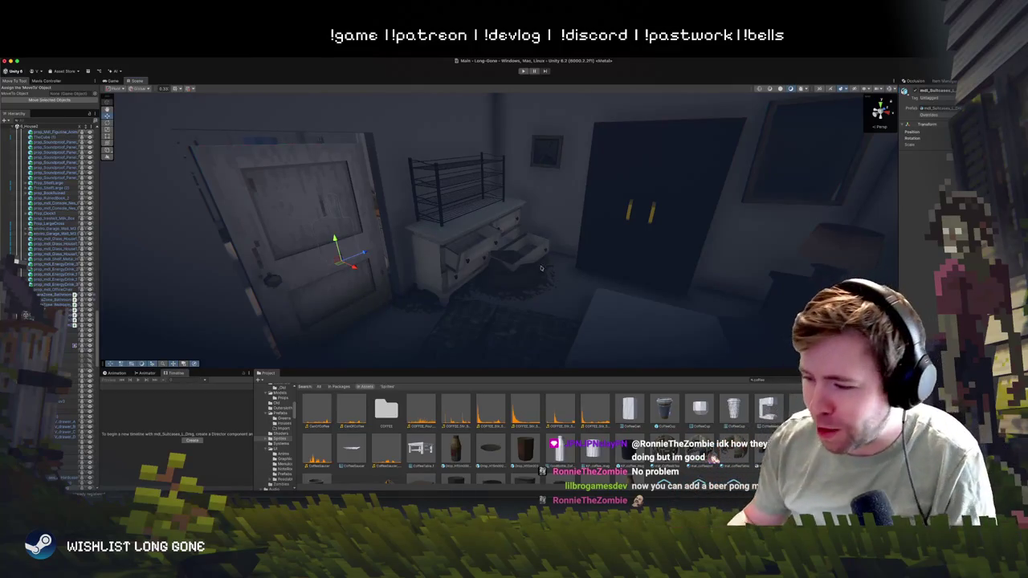
{"action": "scroll", "coordinate": [573, 217], "scroll_direction": "down", "scroll_amount": 10}
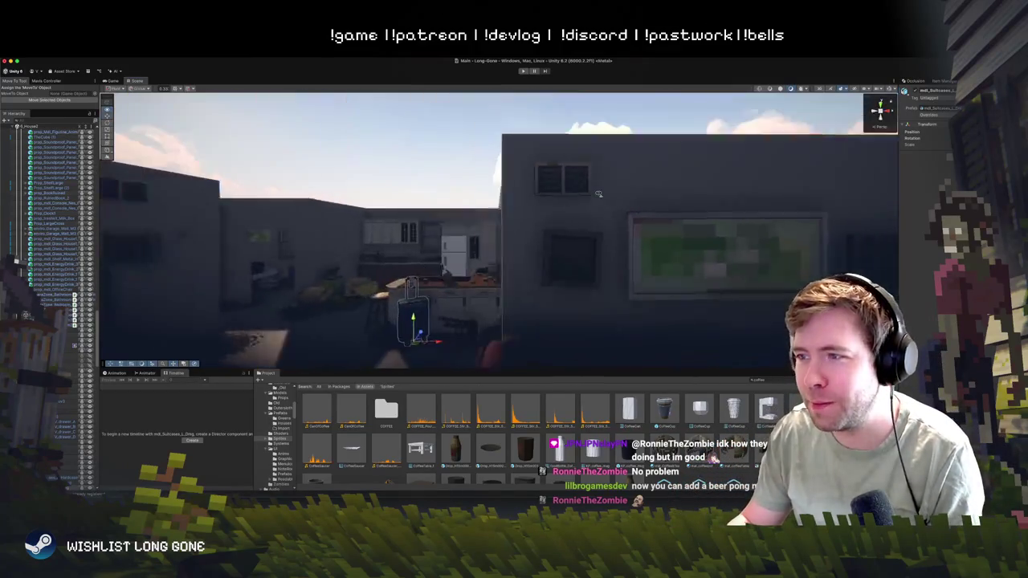
{"action": "mouse_move", "coordinate": [587, 215]}
{"action": "left_mouse_down"}
{"action": "mouse_move", "coordinate": [546, 192]}
{"action": "mouse_move", "coordinate": [541, 205]}
{"action": "mouse_move", "coordinate": [523, 204]}
{"action": "mouse_move", "coordinate": [566, 210]}
{"action": "left_mouse_up"}
{"action": "scroll", "coordinate": [546, 192], "scroll_direction": "up", "scroll_amount": 10}
{"action": "scroll", "coordinate": [567, 211], "scroll_direction": "down", "scroll_amount": 10}
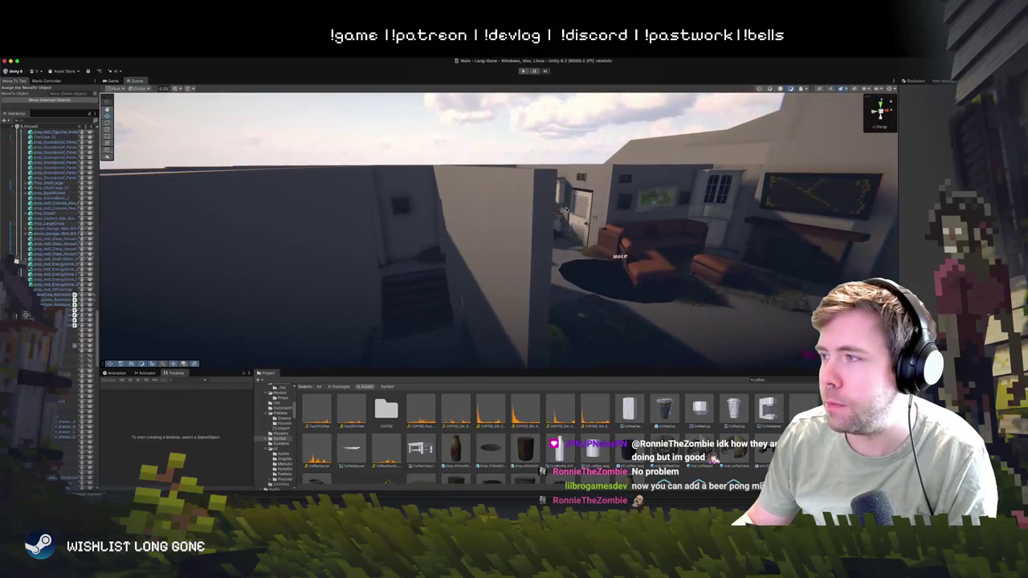
{"action": "left_click_drag", "start_coordinate": [583, 210], "coordinate": [541, 218]}
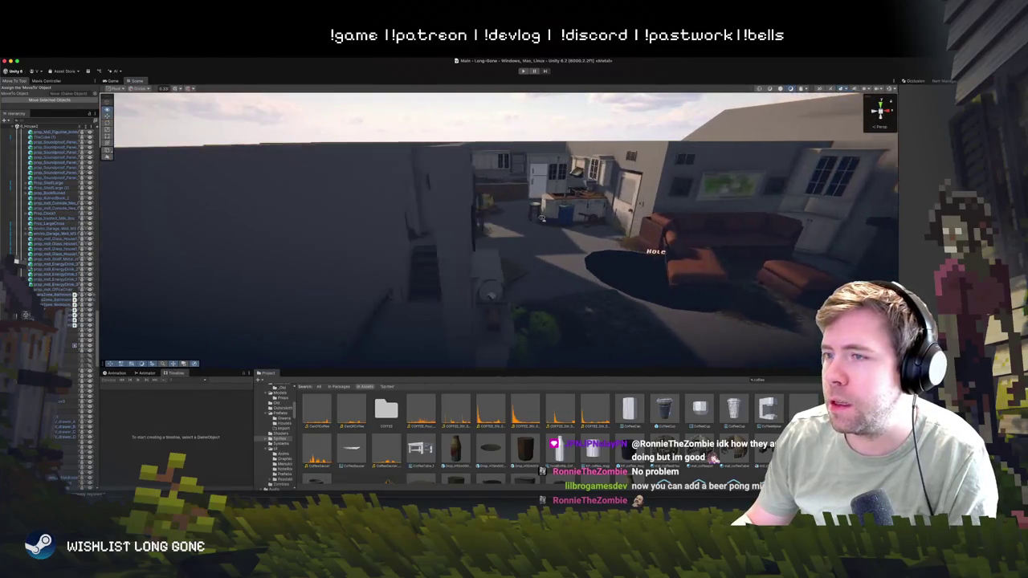
{"action": "scroll", "coordinate": [540, 215], "scroll_direction": "up", "scroll_amount": 5}
{"action": "left_click", "coordinate": [483, 185]}
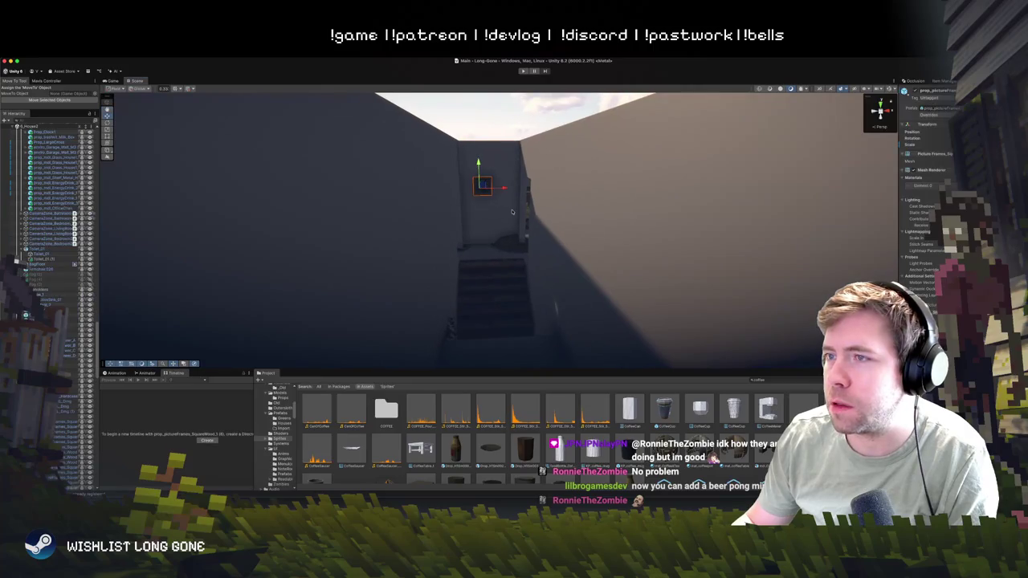
{"action": "mouse_move", "coordinate": [593, 269]}
{"action": "left_mouse_down"}
{"action": "mouse_move", "coordinate": [541, 244]}
{"action": "mouse_move", "coordinate": [530, 205]}
{"action": "mouse_move", "coordinate": [463, 295]}
{"action": "left_mouse_up"}
{"action": "mouse_move", "coordinate": [487, 137]}
{"action": "left_mouse_down"}
{"action": "mouse_move", "coordinate": [489, 121]}
{"action": "mouse_move", "coordinate": [444, 122]}
{"action": "mouse_move", "coordinate": [331, 165]}
{"action": "mouse_move", "coordinate": [315, 162]}
{"action": "mouse_move", "coordinate": [306, 136]}
{"action": "left_mouse_up"}
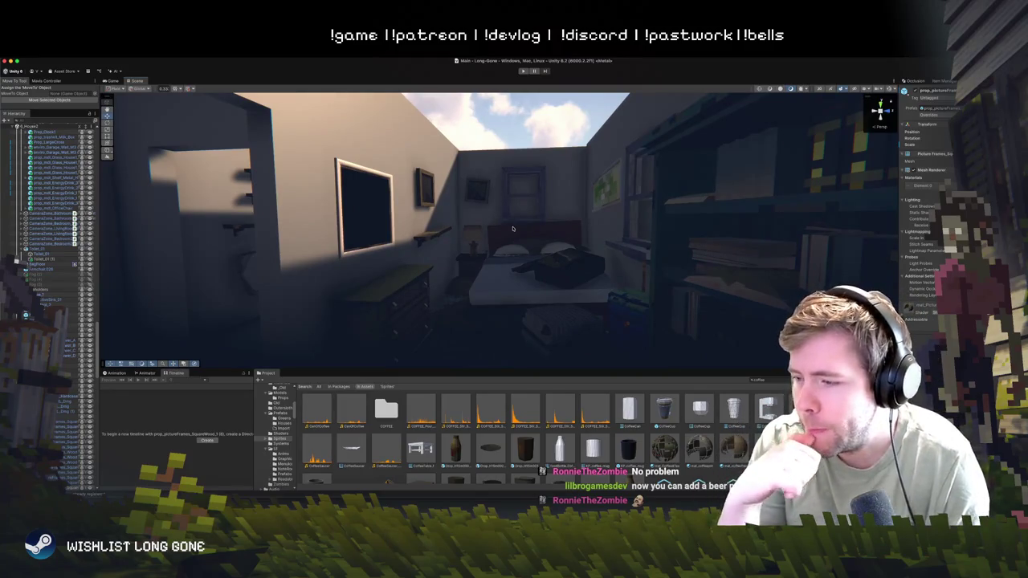
{"action": "left_click_drag", "start_coordinate": [512, 229], "coordinate": [330, 130]}
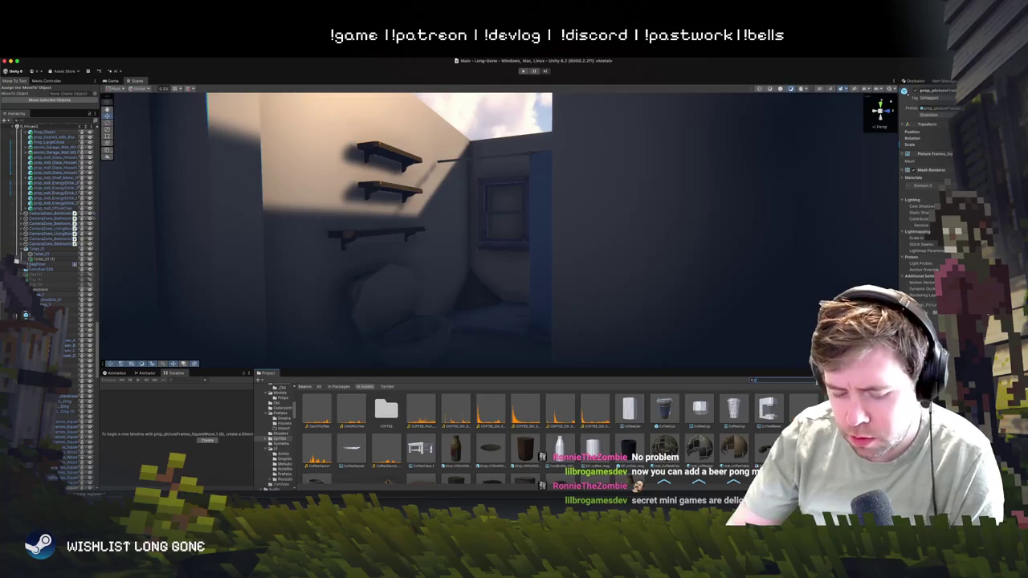
{"action": "type", "text": "cabinet"}
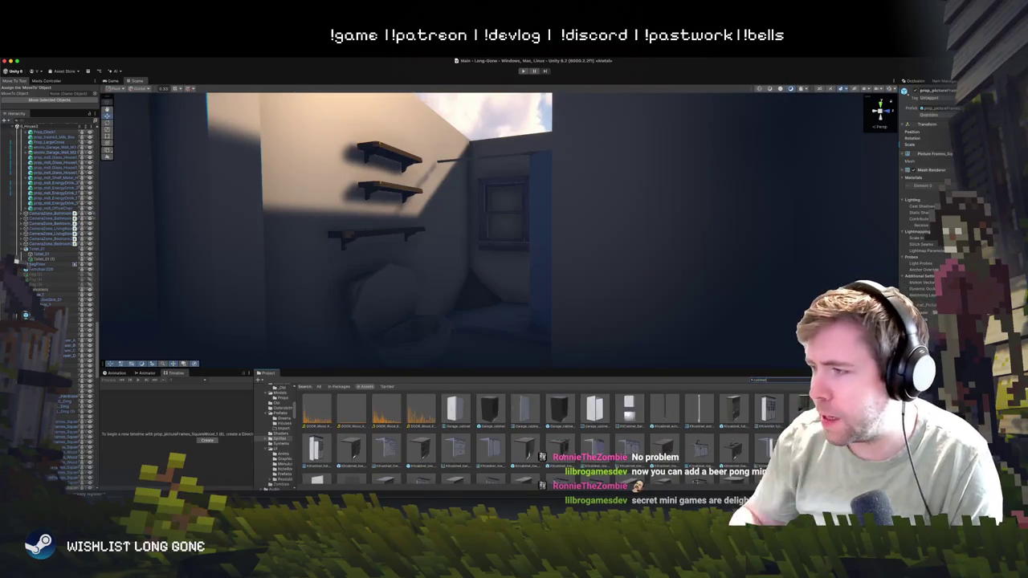
- Filter the Project to prefabs with t:Prefab and preview several kitchen cabinet prefabs
{"action": "left_click", "coordinate": [491, 449]}
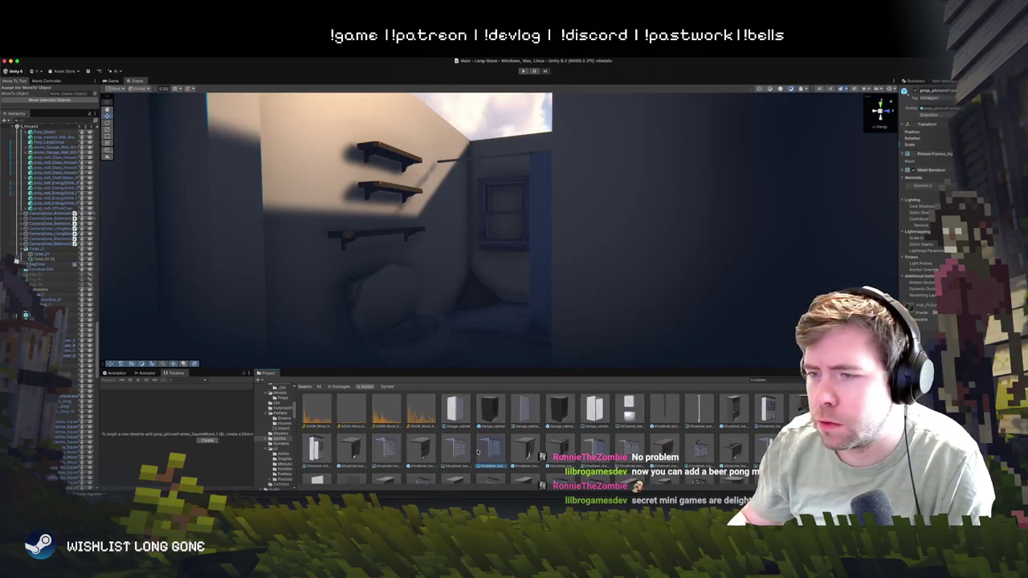
{"action": "left_click_drag", "start_coordinate": [511, 370], "coordinate": [514, 292]}
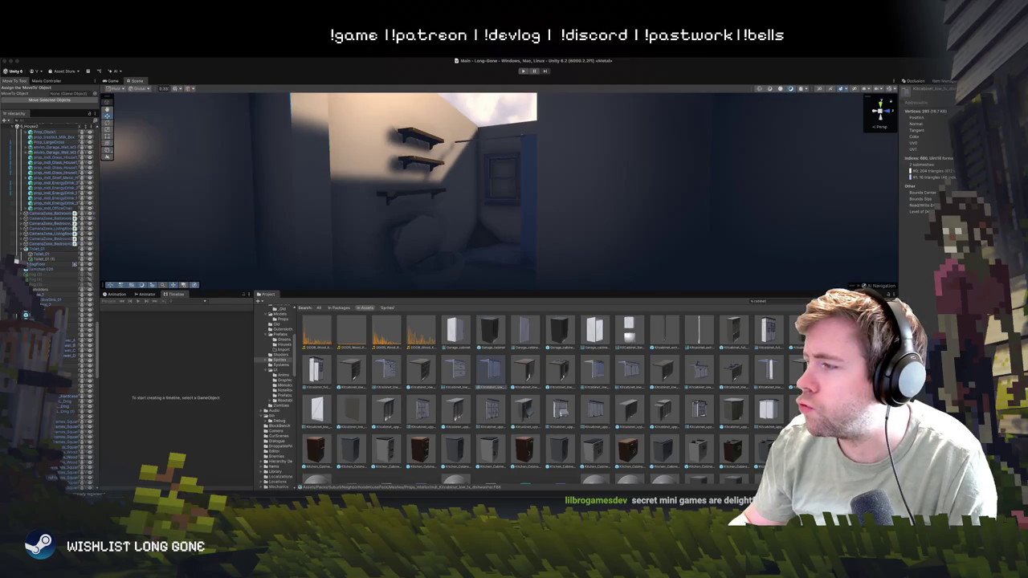
{"action": "type", "text": " t:Prefab"}
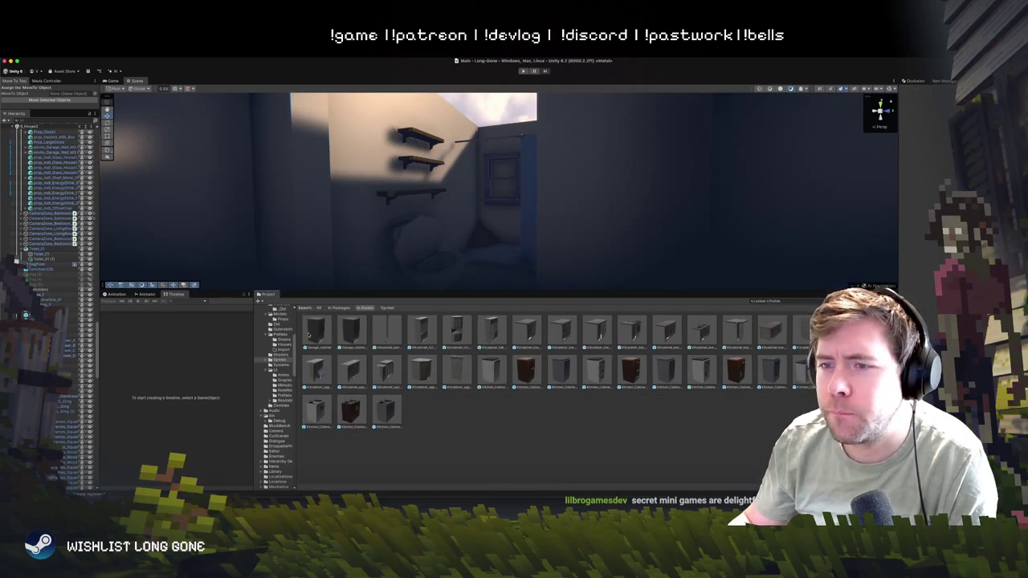
{"action": "left_click", "coordinate": [383, 407]}
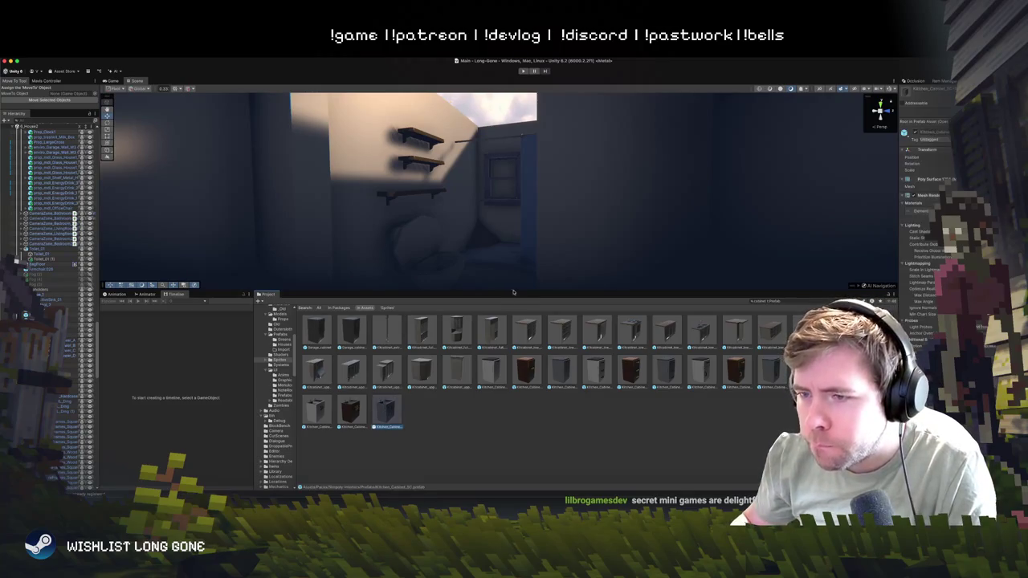
{"action": "left_click_drag", "start_coordinate": [472, 186], "coordinate": [535, 224]}
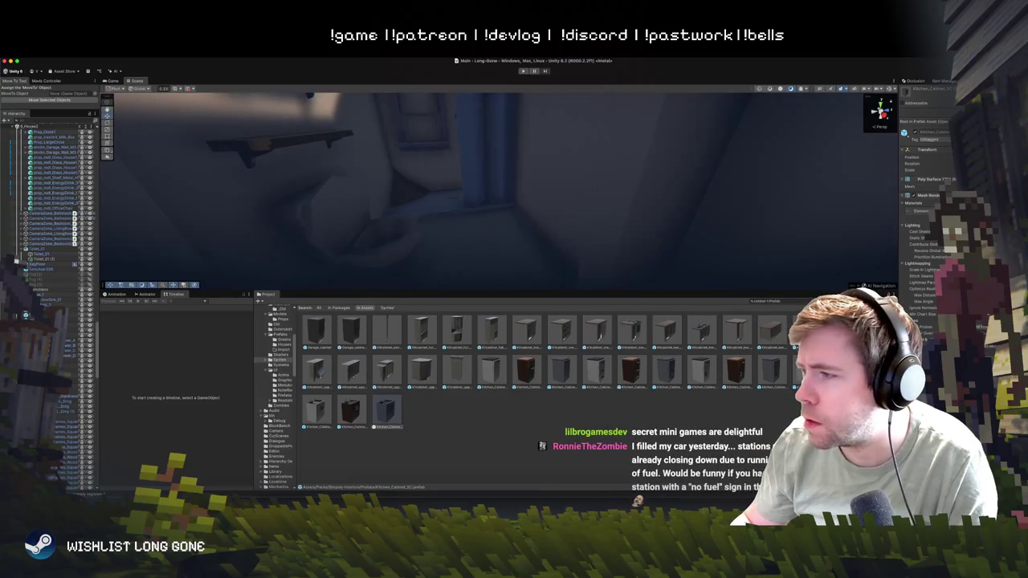
{"action": "left_click", "coordinate": [317, 414]}
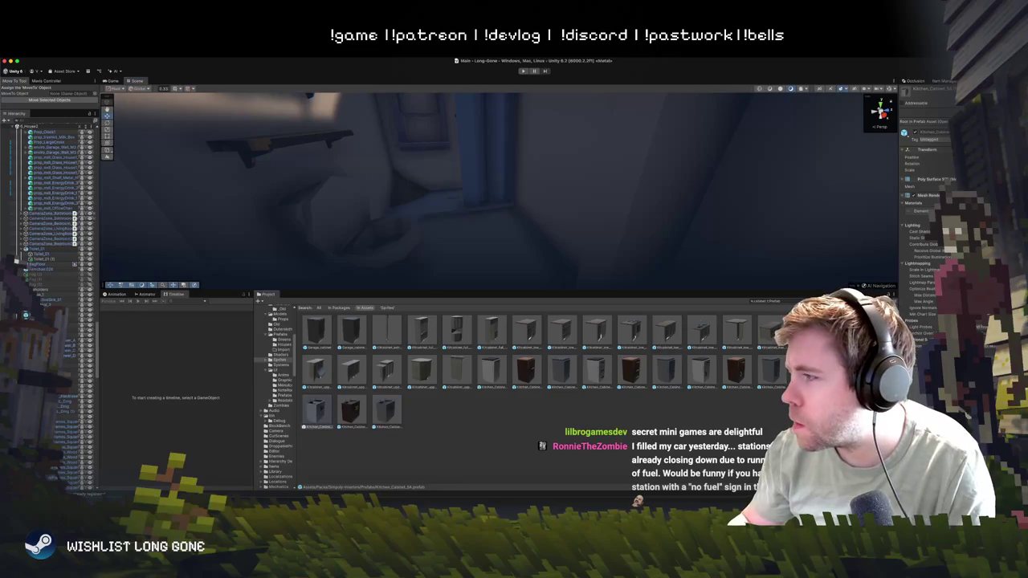
{"action": "left_click", "coordinate": [696, 331]}
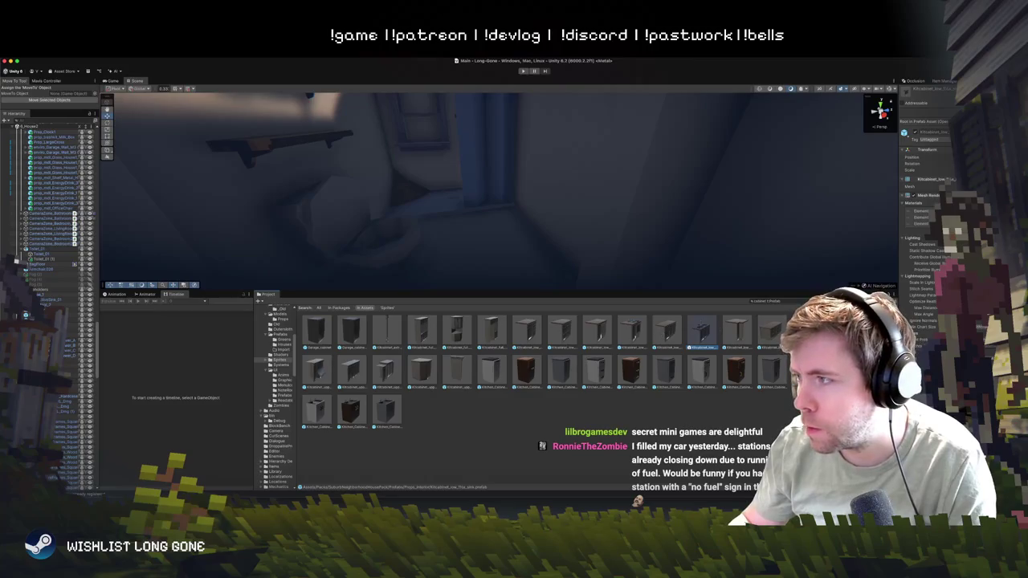
- Search 'bathroom', open the Bathroom prefabs folder, and undo a trial Slippers placement
{"action": "type", "text": "bathroom"}
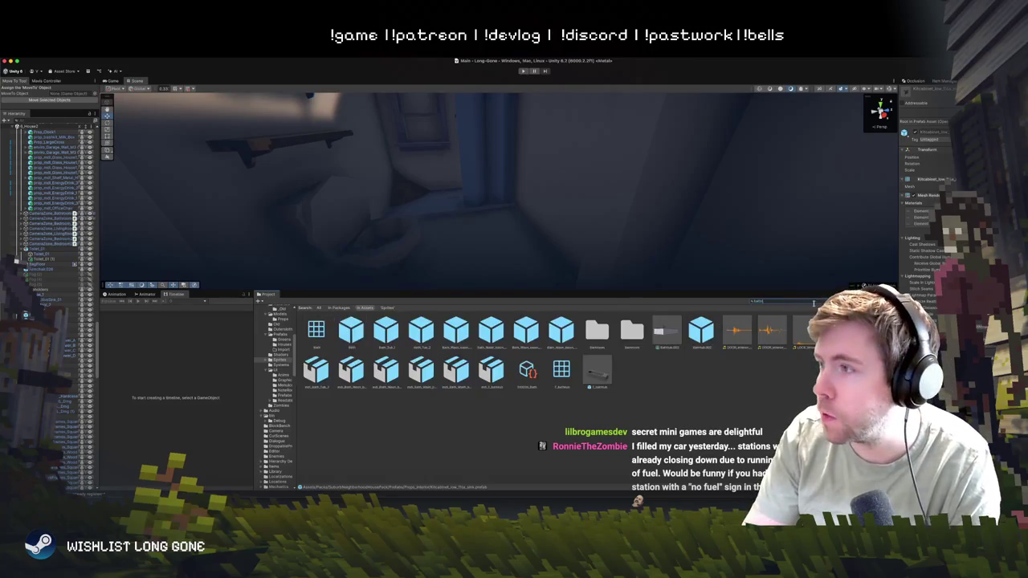
{"action": "double_click", "coordinate": [351, 331]}
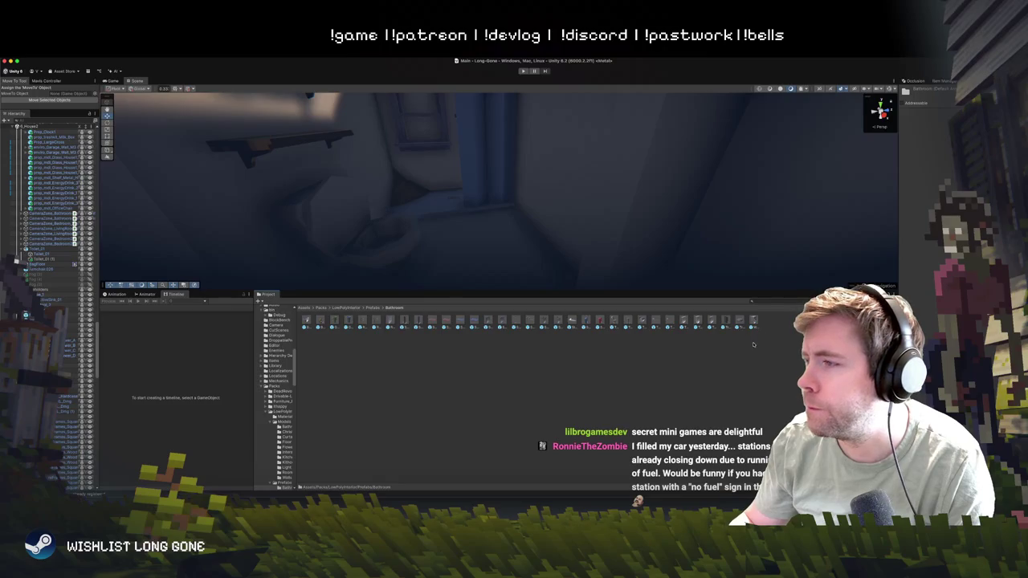
{"action": "scroll", "coordinate": [522, 354], "scroll_direction": "up", "scroll_amount": 3}
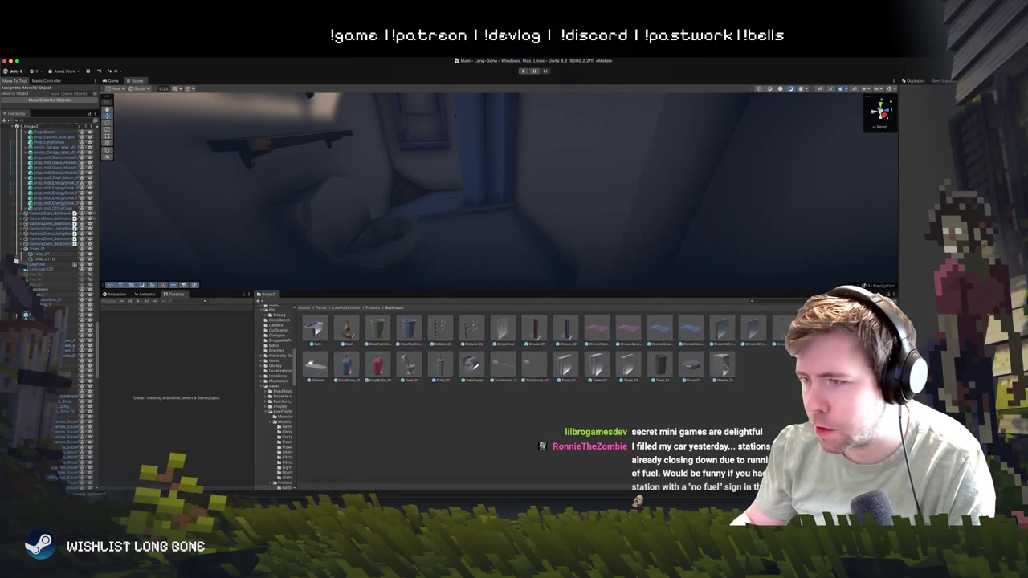
{"action": "mouse_move", "coordinate": [398, 223]}
{"action": "left_mouse_down"}
{"action": "mouse_move", "coordinate": [345, 202]}
{"action": "mouse_move", "coordinate": [311, 221]}
{"action": "left_mouse_up"}
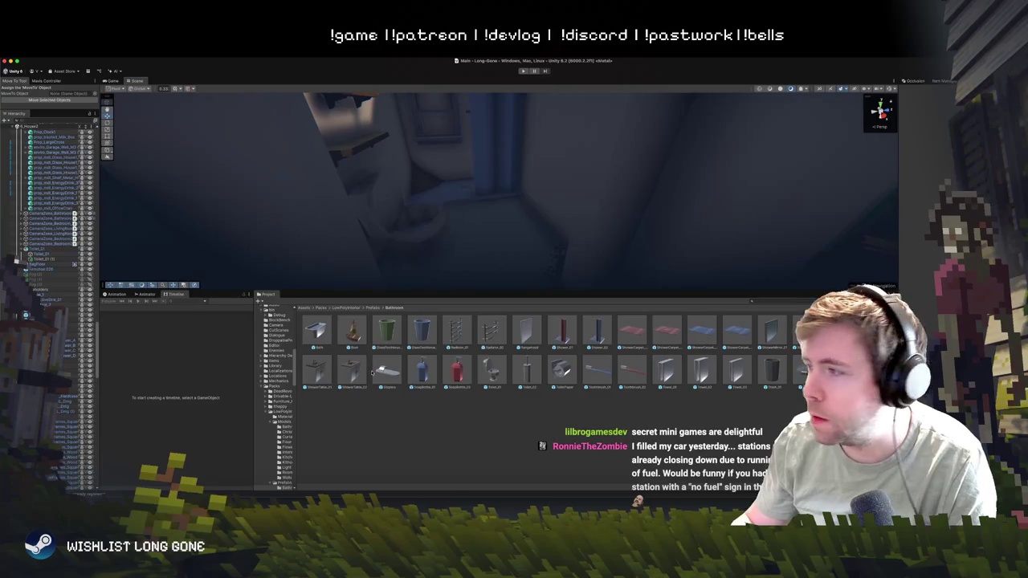
{"action": "left_click_drag", "start_coordinate": [498, 245], "coordinate": [529, 236]}
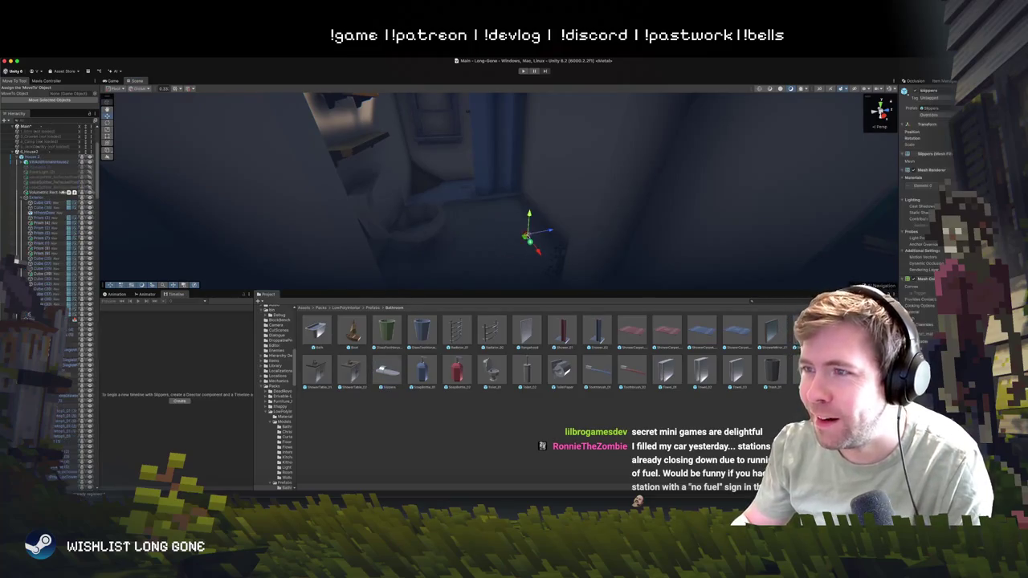
{"action": "key", "text": "super+z"}
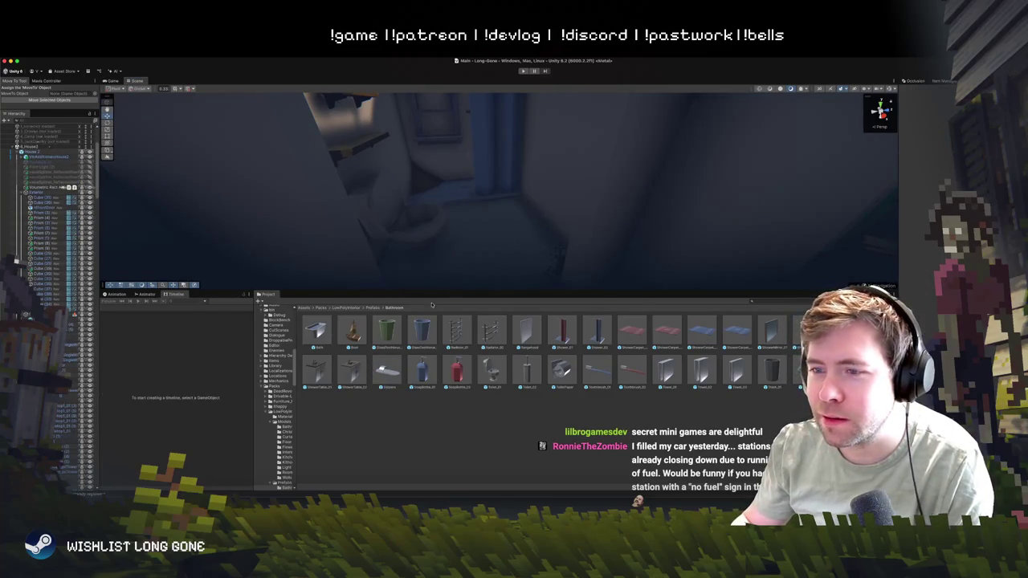
- Place ShowerTable_02 in the bathroom, turn it to face the room and lower it
{"action": "mouse_move", "coordinate": [350, 376]}
{"action": "left_mouse_down"}
{"action": "mouse_move", "coordinate": [520, 219]}
{"action": "mouse_move", "coordinate": [503, 158]}
{"action": "left_mouse_up"}
{"action": "key", "text": "e"}
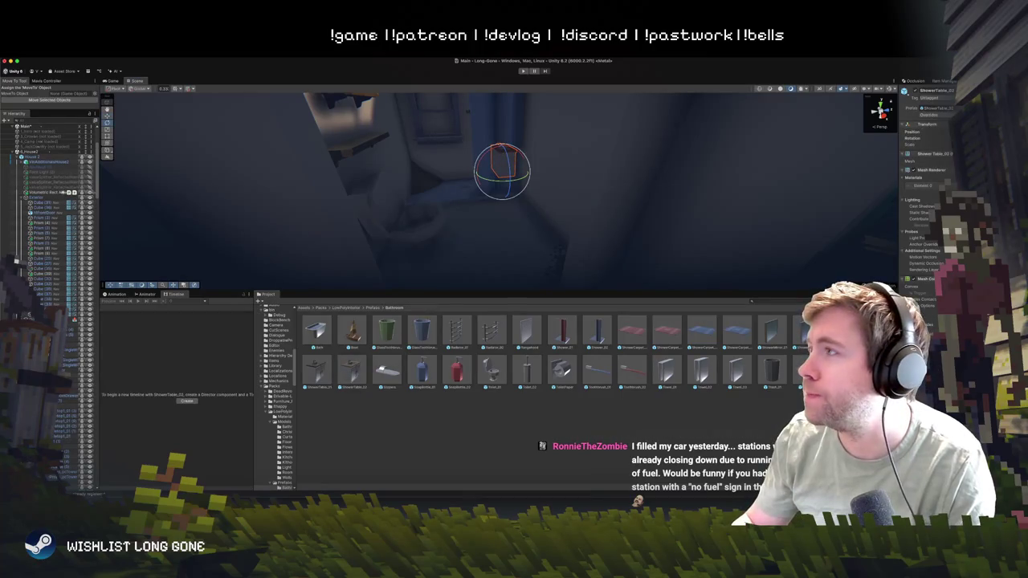
{"action": "left_click_drag", "start_coordinate": [526, 170], "coordinate": [522, 197]}
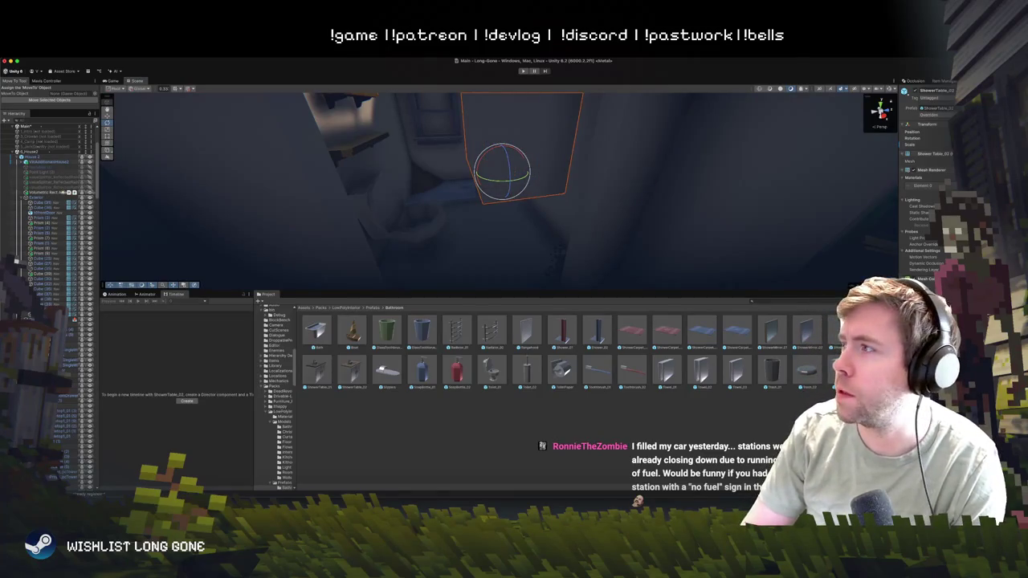
{"action": "mouse_move", "coordinate": [527, 172]}
{"action": "left_mouse_down"}
{"action": "mouse_move", "coordinate": [659, 188]}
{"action": "mouse_move", "coordinate": [575, 177]}
{"action": "left_mouse_up"}
{"action": "key", "text": "w"}
{"action": "mouse_move", "coordinate": [503, 150]}
{"action": "left_mouse_down"}
{"action": "mouse_move", "coordinate": [504, 218]}
{"action": "mouse_move", "coordinate": [531, 236]}
{"action": "left_mouse_up"}
- Undo the extra rotations and settle the shower table against the wall beside the shower
{"action": "key", "text": "e"}
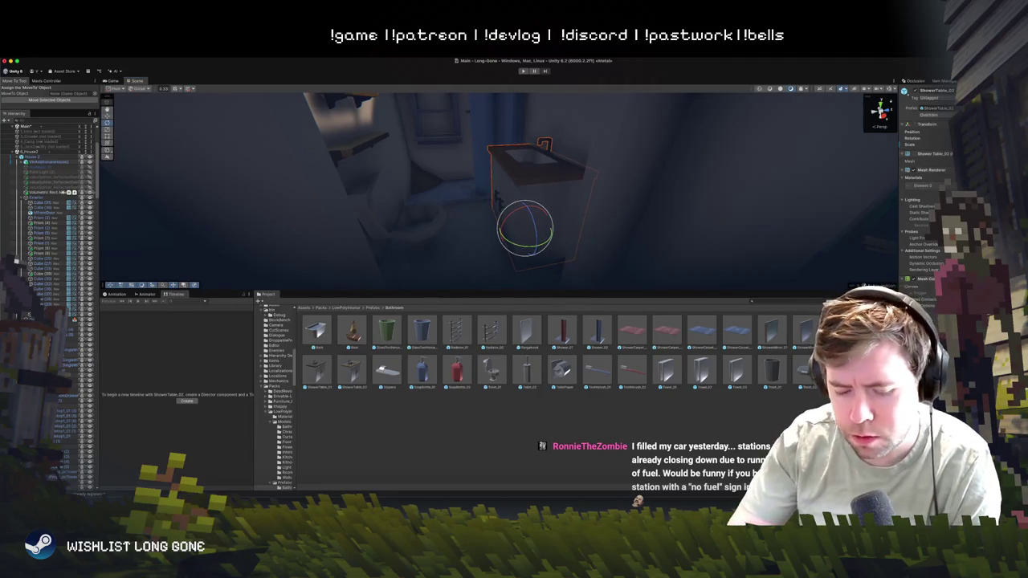
{"action": "key", "text": "ctrl+z"}
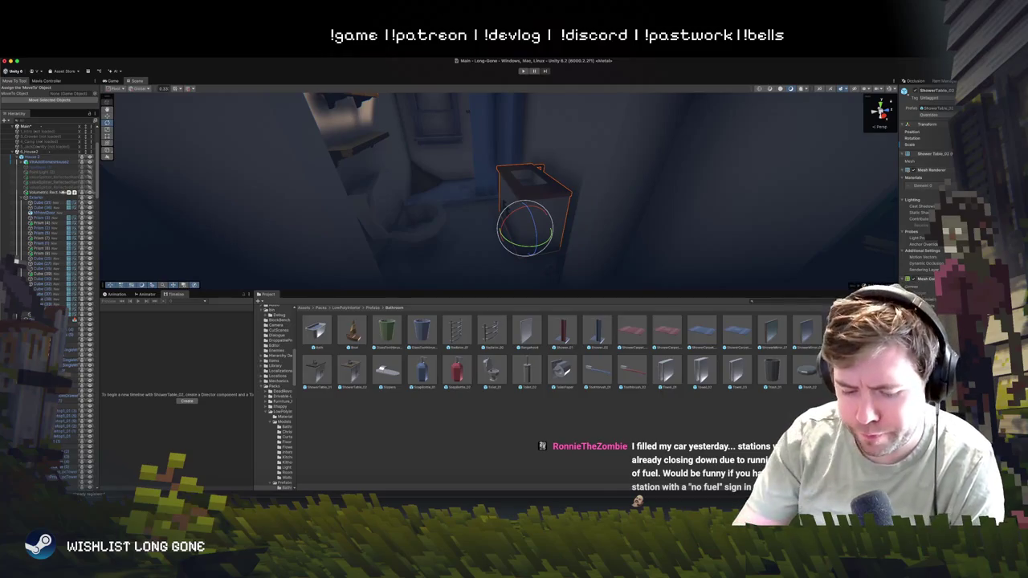
{"action": "key", "text": "ctrl+z"}
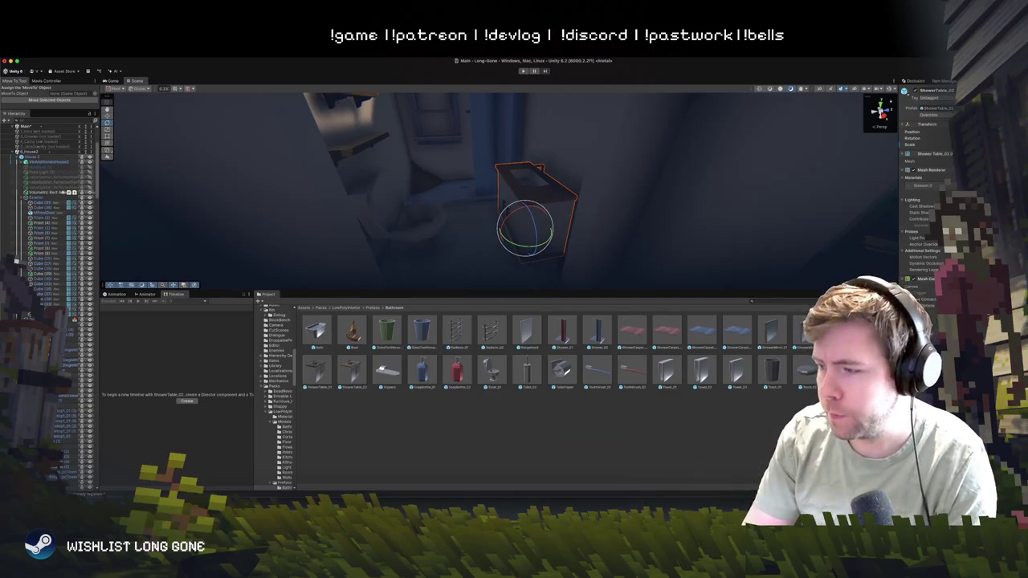
{"action": "key", "text": "ctrl+z"}
{"action": "key", "text": "ctrl+z"}
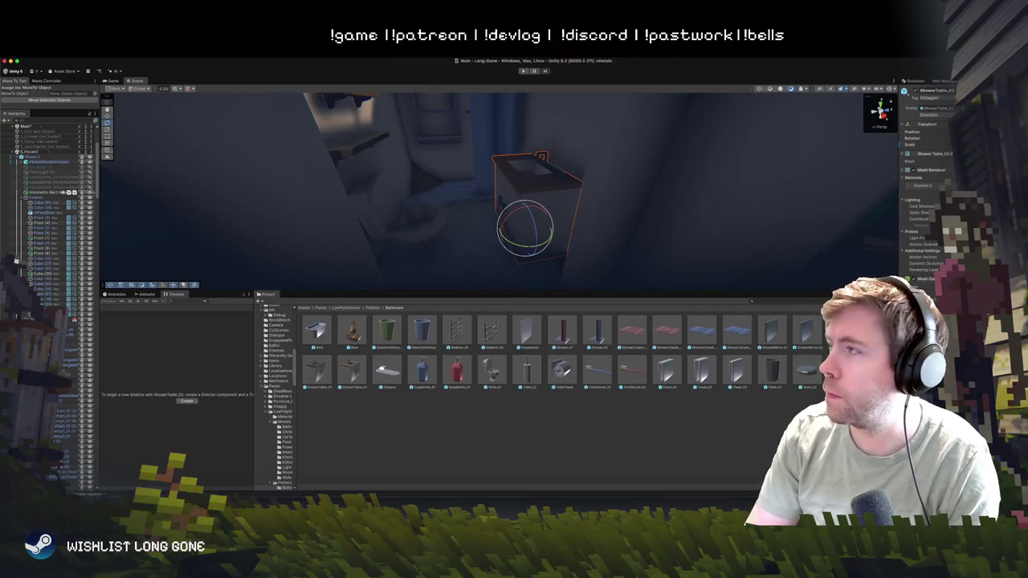
{"action": "key", "text": "w"}
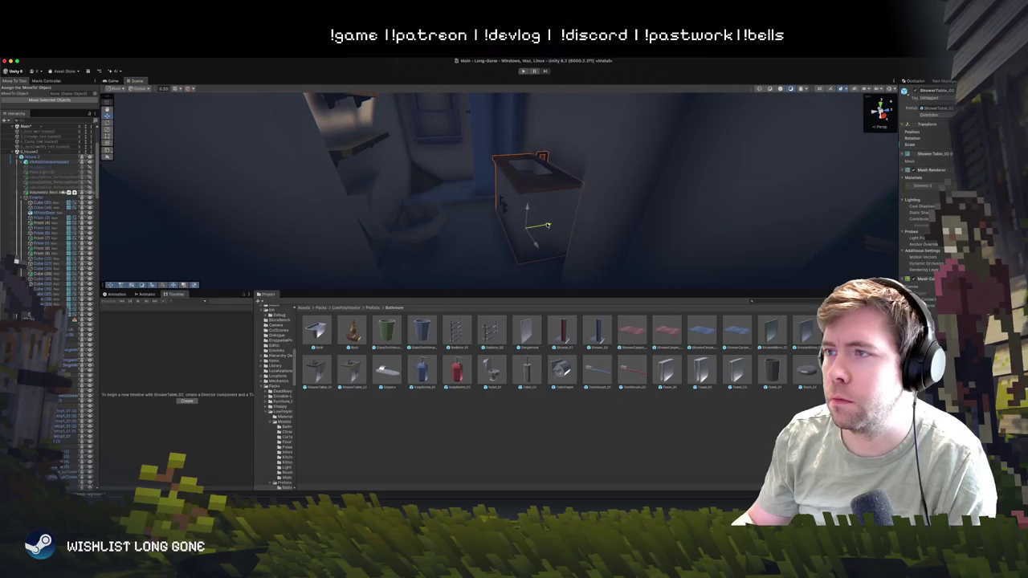
{"action": "left_click_drag", "start_coordinate": [498, 193], "coordinate": [446, 185]}
{"action": "left_click", "coordinate": [475, 228]}
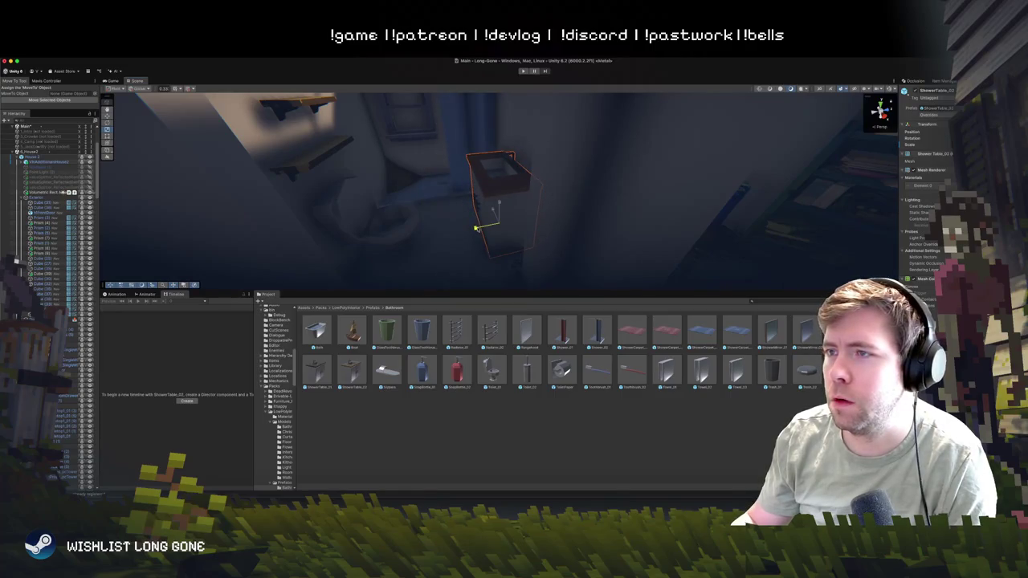
{"action": "mouse_move", "coordinate": [499, 232]}
{"action": "left_mouse_down"}
{"action": "mouse_move", "coordinate": [493, 225]}
{"action": "mouse_move", "coordinate": [551, 225]}
{"action": "mouse_move", "coordinate": [488, 185]}
{"action": "mouse_move", "coordinate": [483, 159]}
{"action": "left_mouse_up"}
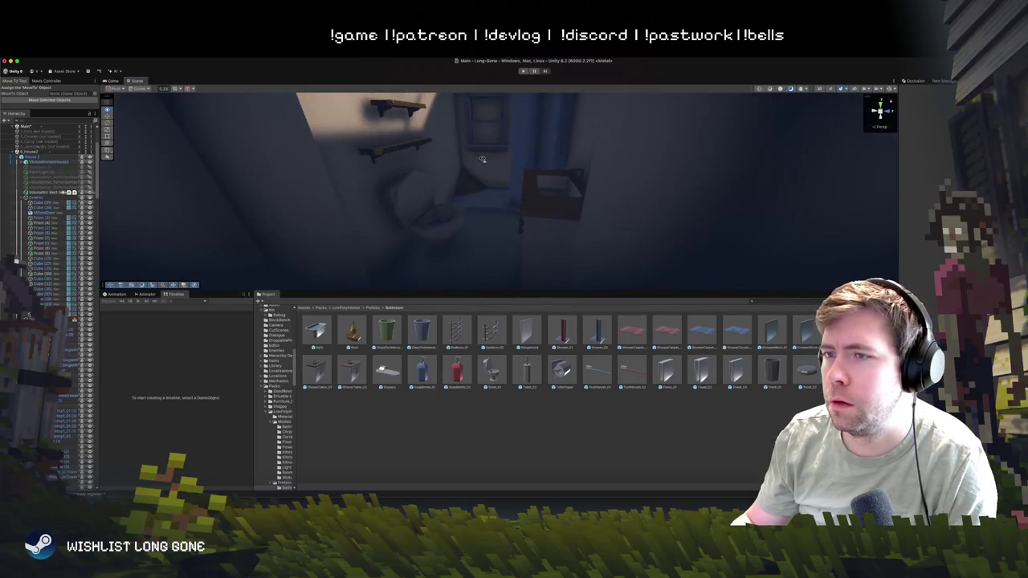
- Frame Toilet_02 and rotate it onto its side
{"action": "left_click_drag", "start_coordinate": [531, 201], "coordinate": [522, 207]}
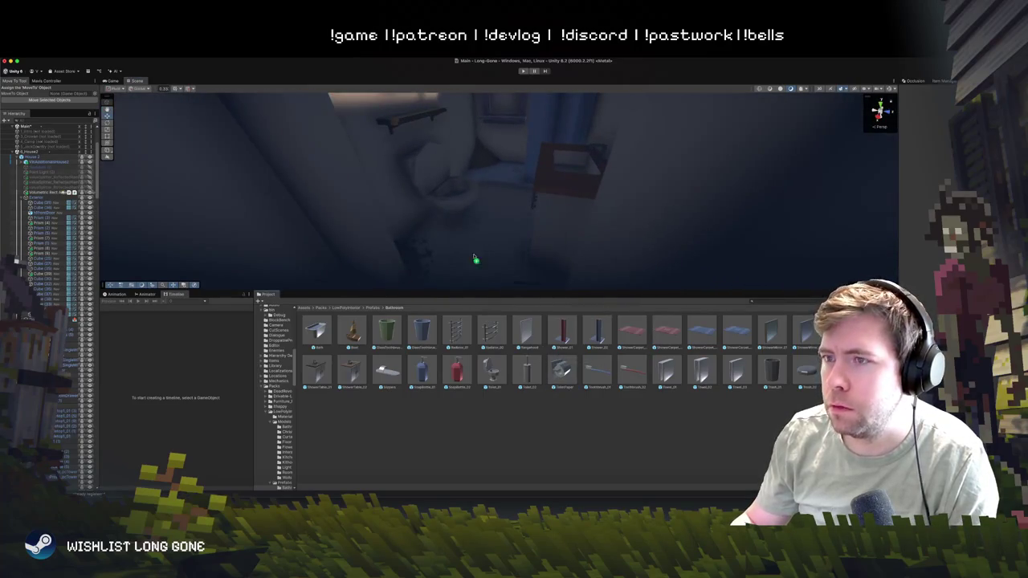
{"action": "left_click", "coordinate": [417, 229]}
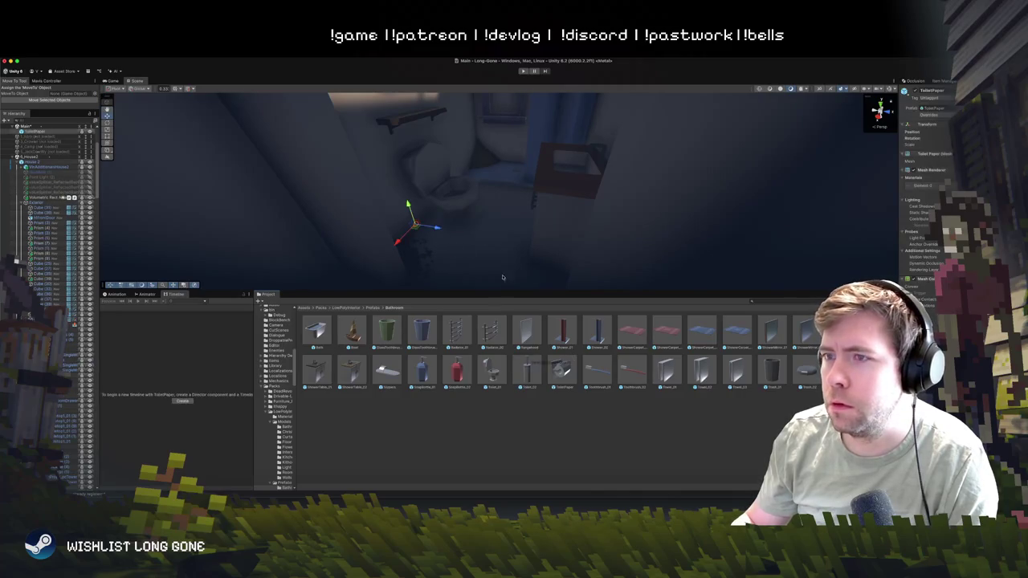
{"action": "left_click", "coordinate": [424, 231]}
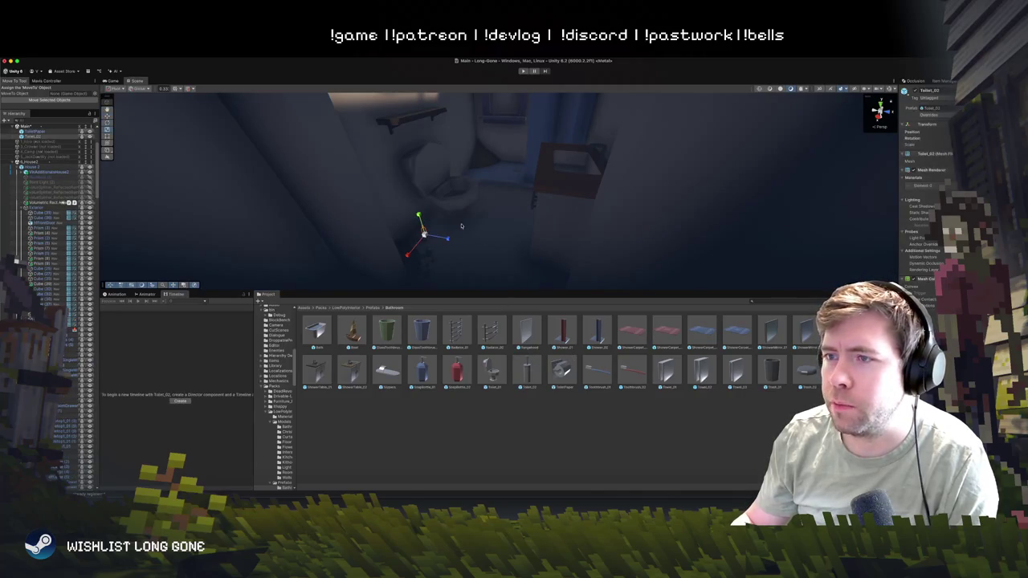
{"action": "key", "text": "f"}
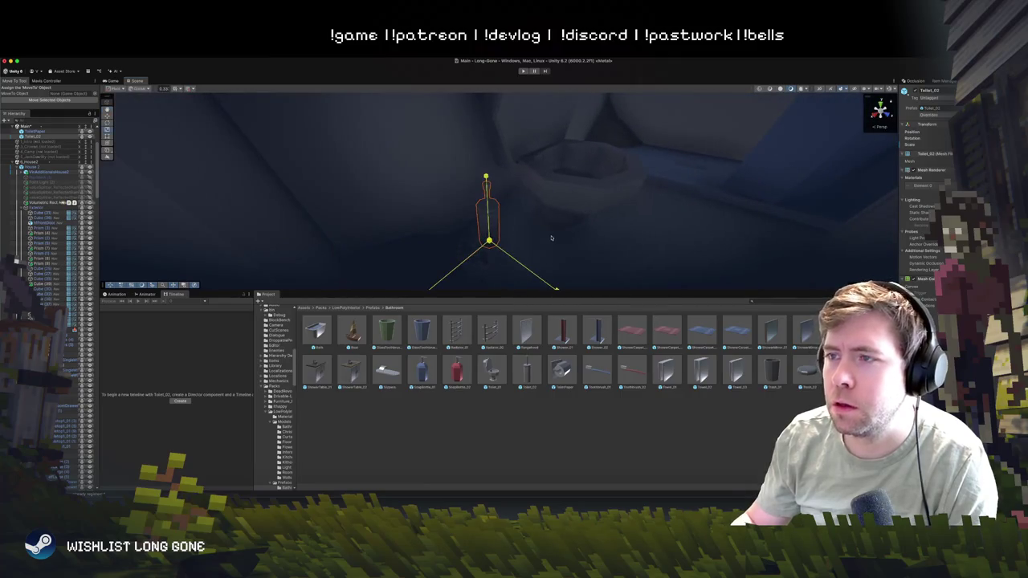
{"action": "key", "text": "e"}
{"action": "left_click_drag", "start_coordinate": [498, 225], "coordinate": [417, 269]}
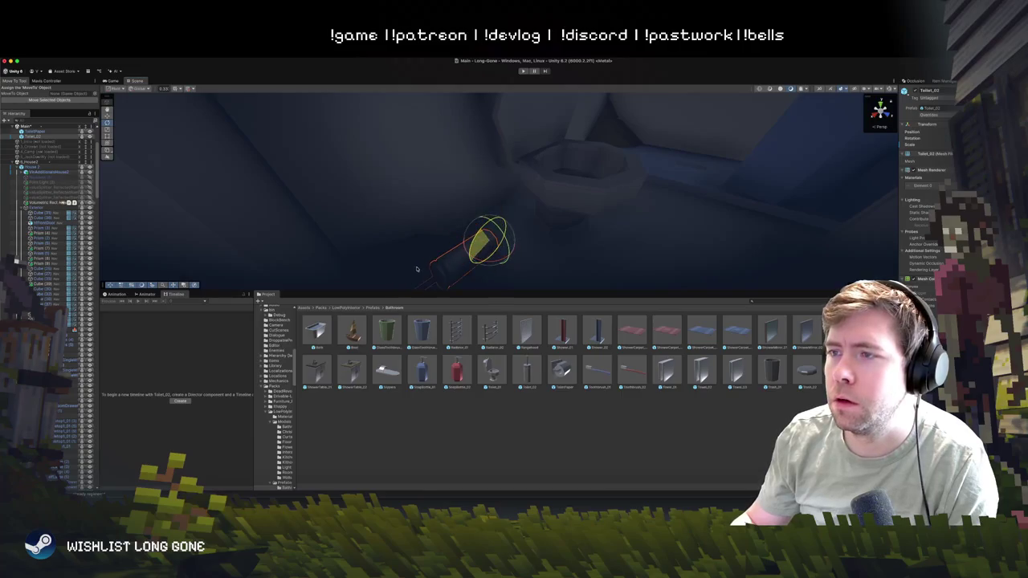
- Move the ToiletPaper roll up beside the toilet and frame it
{"action": "key", "text": "w"}
{"action": "left_click", "coordinate": [479, 213]}
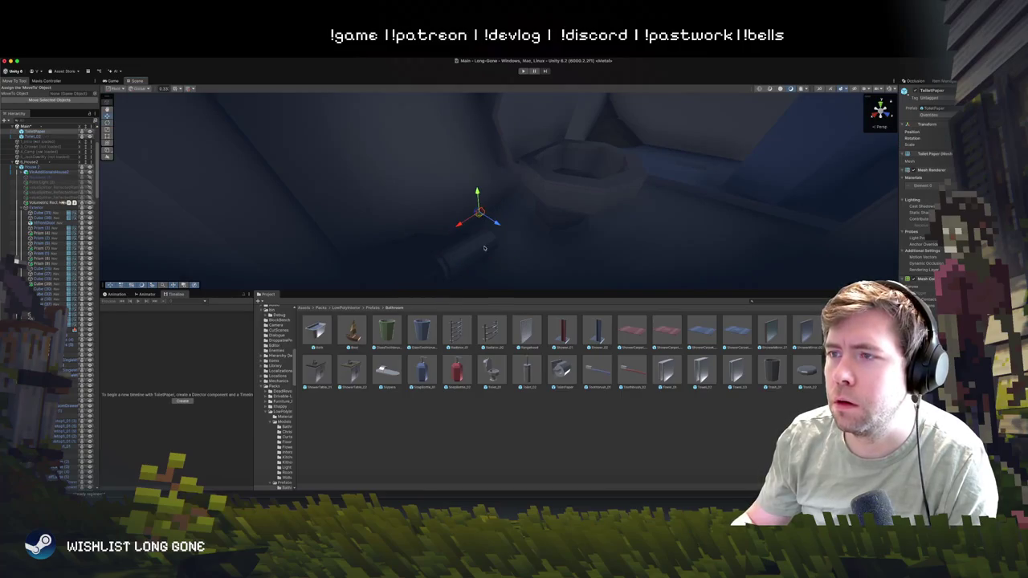
{"action": "mouse_move", "coordinate": [478, 213]}
{"action": "left_mouse_down"}
{"action": "mouse_move", "coordinate": [496, 220]}
{"action": "mouse_move", "coordinate": [452, 116]}
{"action": "mouse_move", "coordinate": [426, 116]}
{"action": "mouse_move", "coordinate": [441, 130]}
{"action": "left_mouse_up"}
{"action": "key", "text": "f"}
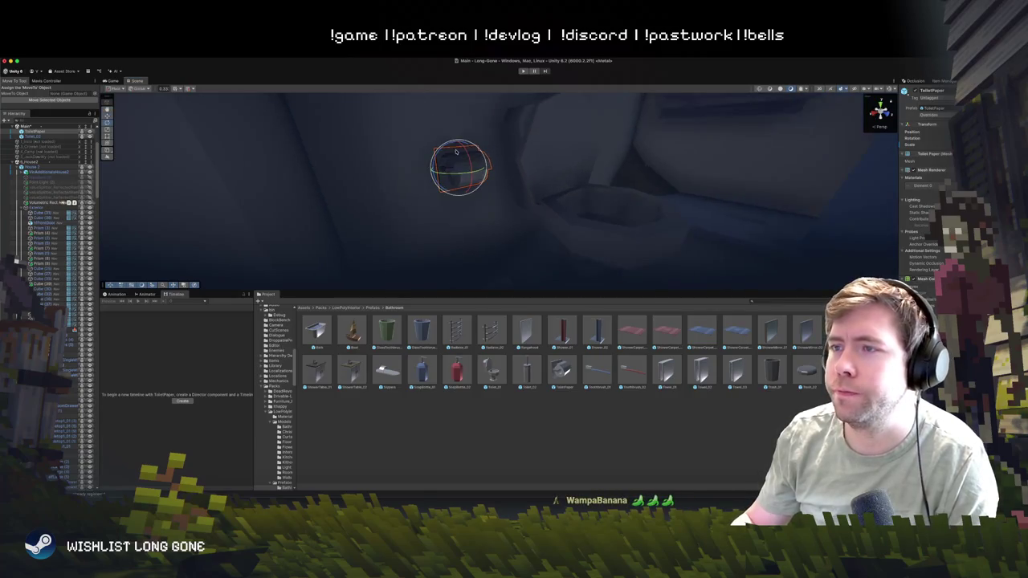
{"action": "scroll", "coordinate": [580, 235], "scroll_direction": "down", "scroll_amount": 5}
{"action": "scroll", "coordinate": [580, 235], "scroll_direction": "down", "scroll_amount": 10}
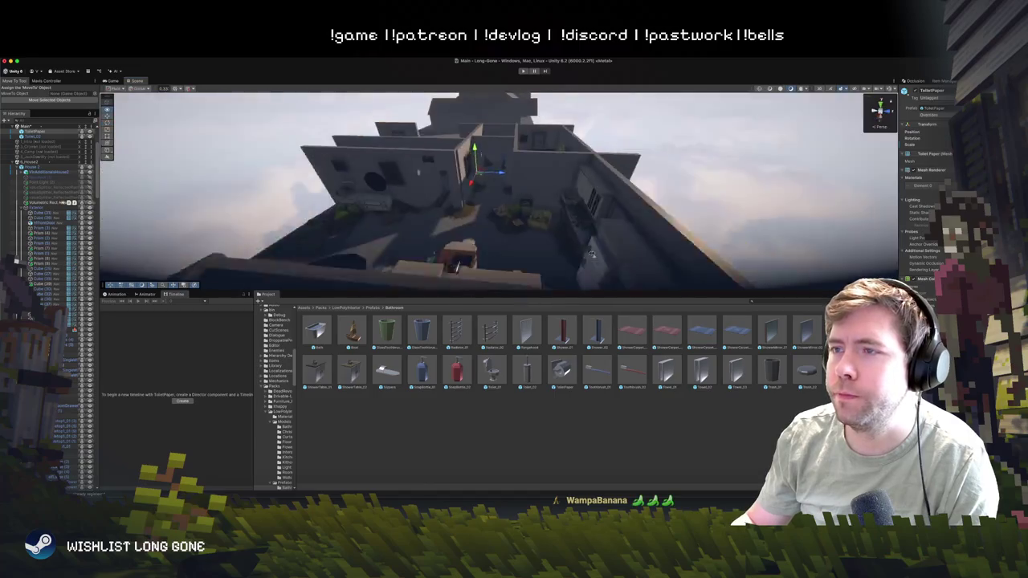
{"action": "left_click", "coordinate": [594, 217]}
{"action": "scroll", "coordinate": [612, 203], "scroll_direction": "up", "scroll_amount": 10}
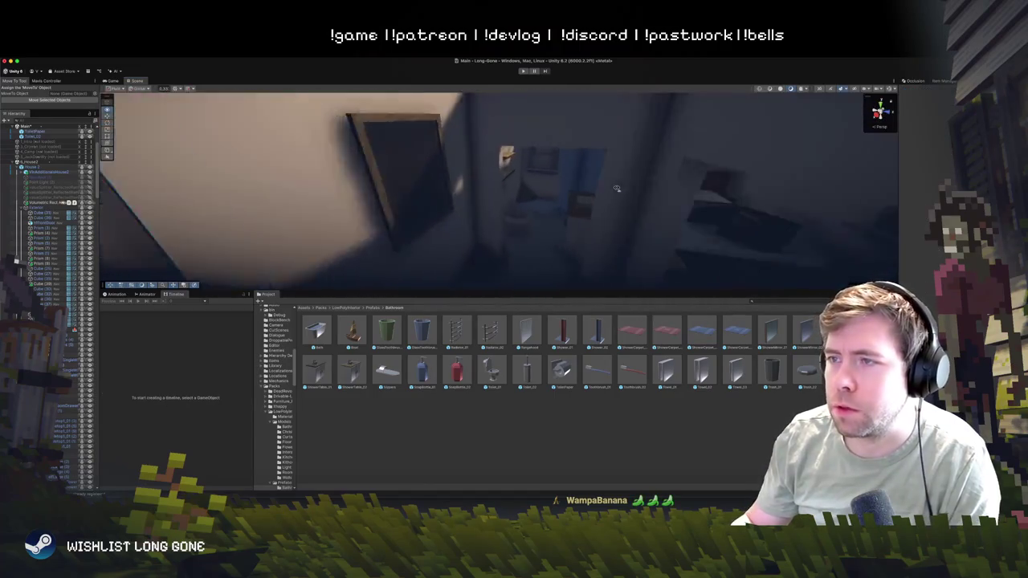
{"action": "scroll", "coordinate": [642, 183], "scroll_direction": "down", "scroll_amount": 2}
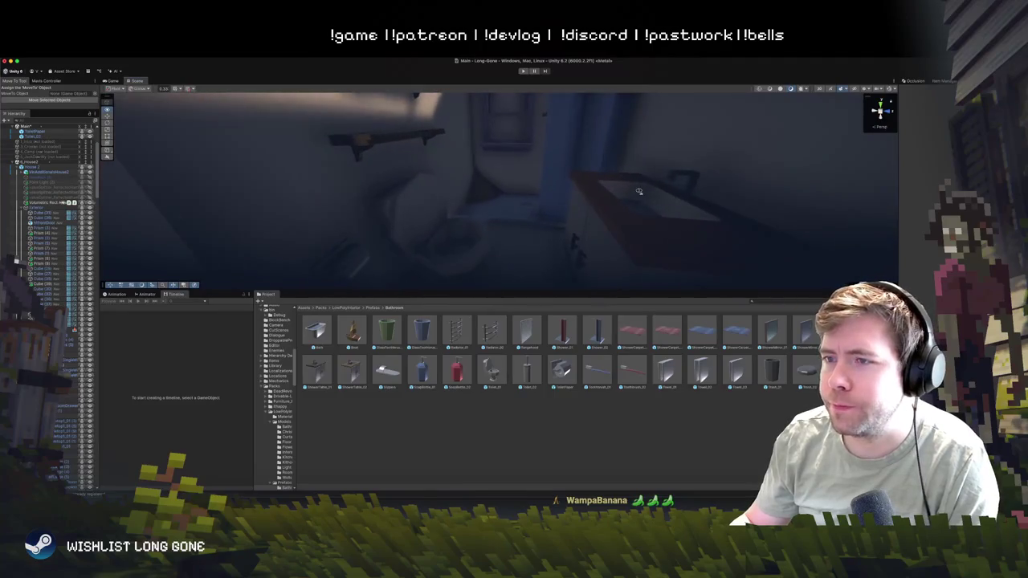
{"action": "left_click", "coordinate": [410, 238]}
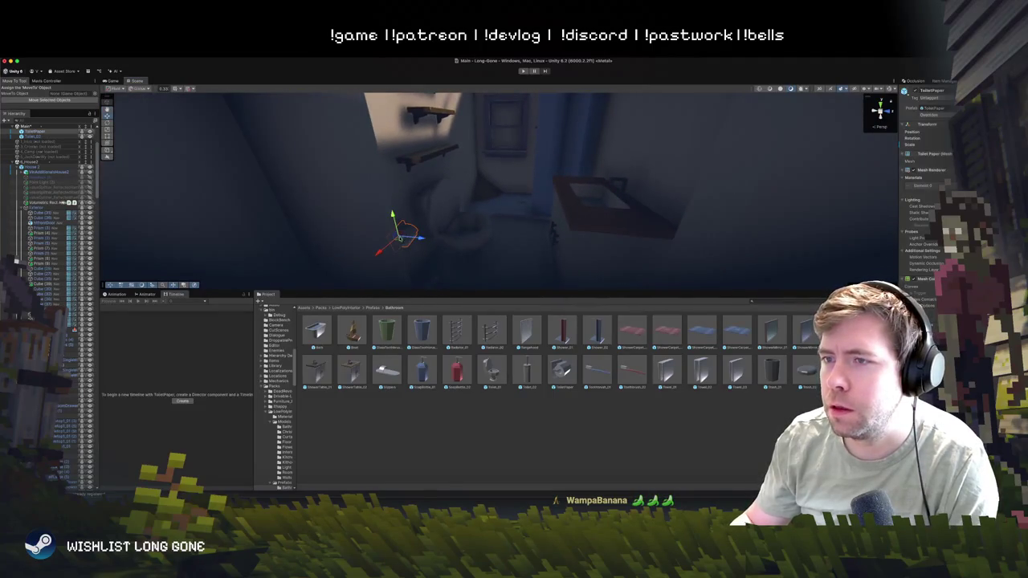
{"action": "scroll", "coordinate": [498, 209], "scroll_direction": "down", "scroll_amount": 10}
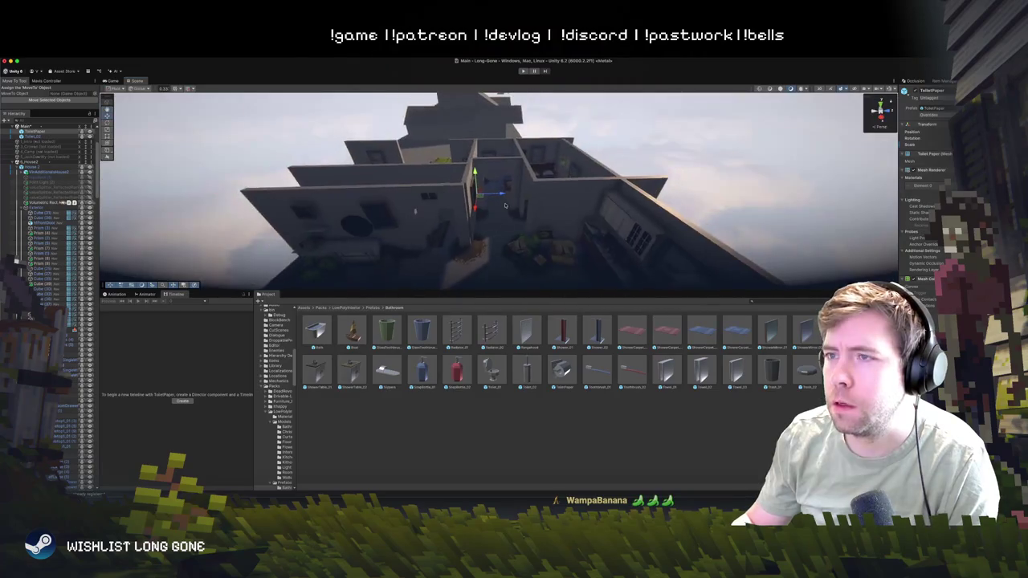
{"action": "left_click", "coordinate": [505, 205]}
{"action": "scroll", "coordinate": [514, 205], "scroll_direction": "up", "scroll_amount": 10}
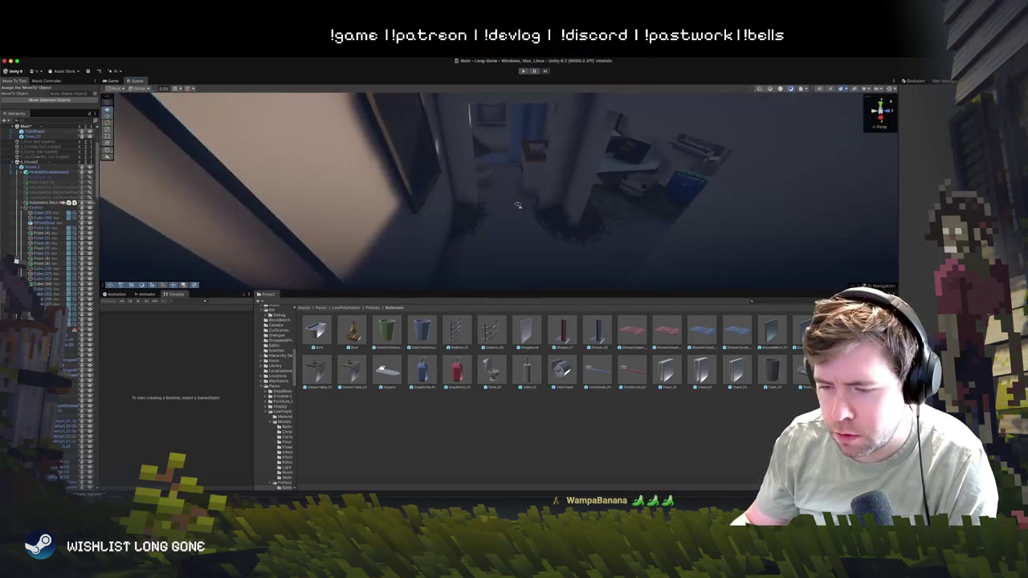
{"action": "scroll", "coordinate": [517, 205], "scroll_direction": "up", "scroll_amount": 2}
{"action": "scroll", "coordinate": [518, 205], "scroll_direction": "up", "scroll_amount": 2}
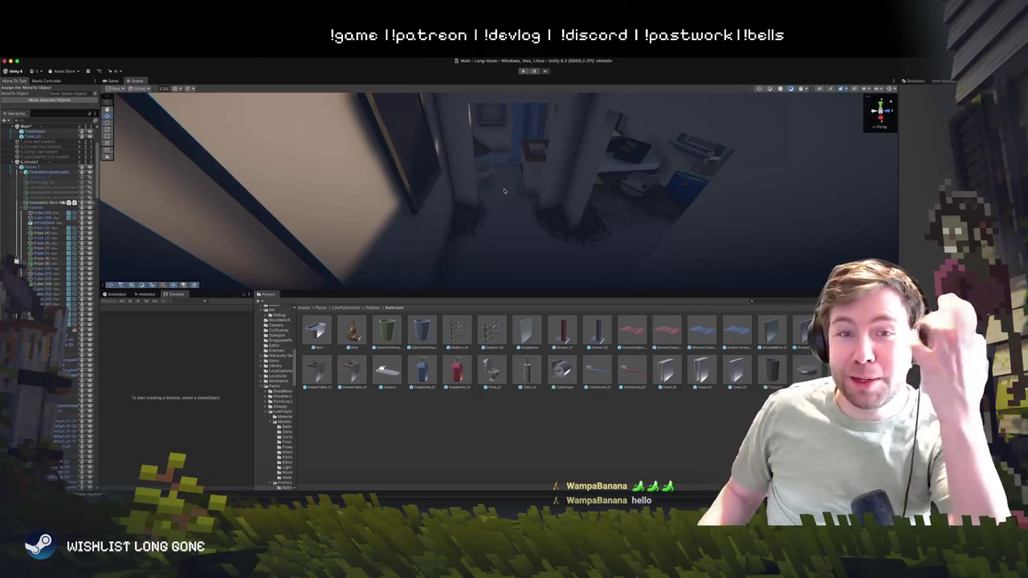
{"action": "left_click", "coordinate": [17, 163]}
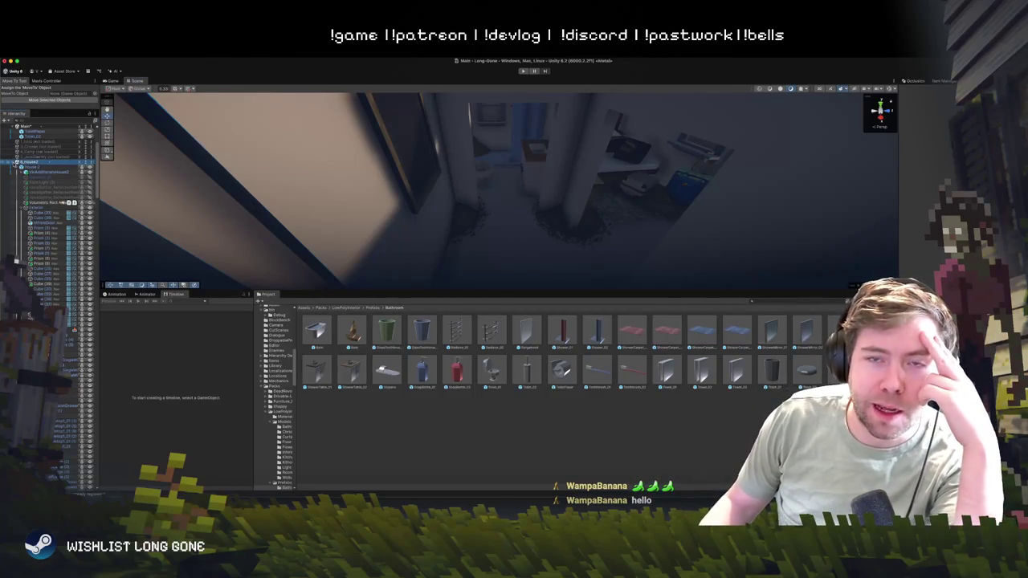
- Collapse the house in the Hierarchy and frame the GasStation scene's Circle Z platform
{"action": "left_click", "coordinate": [12, 162]}
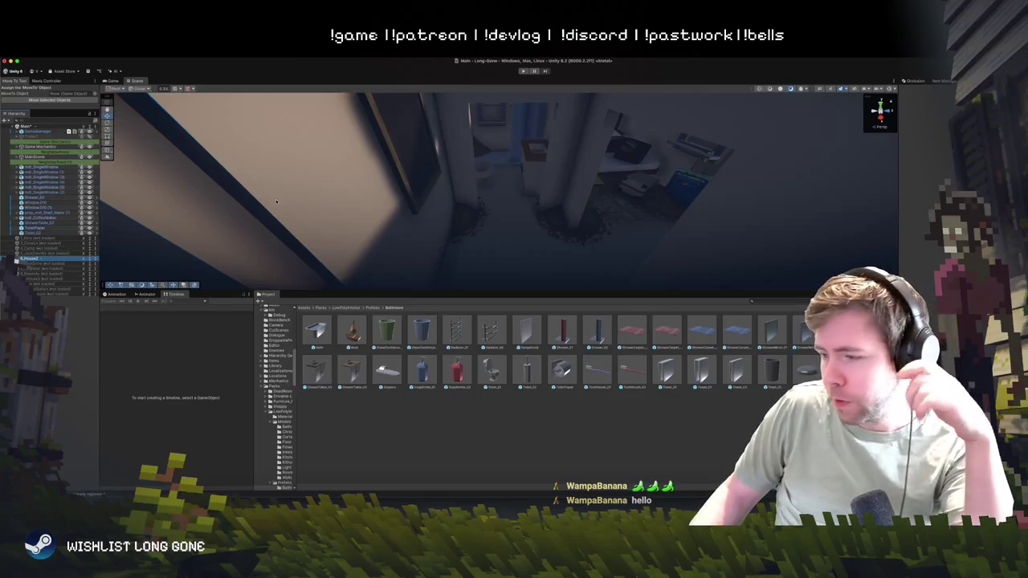
{"action": "key", "text": "f"}
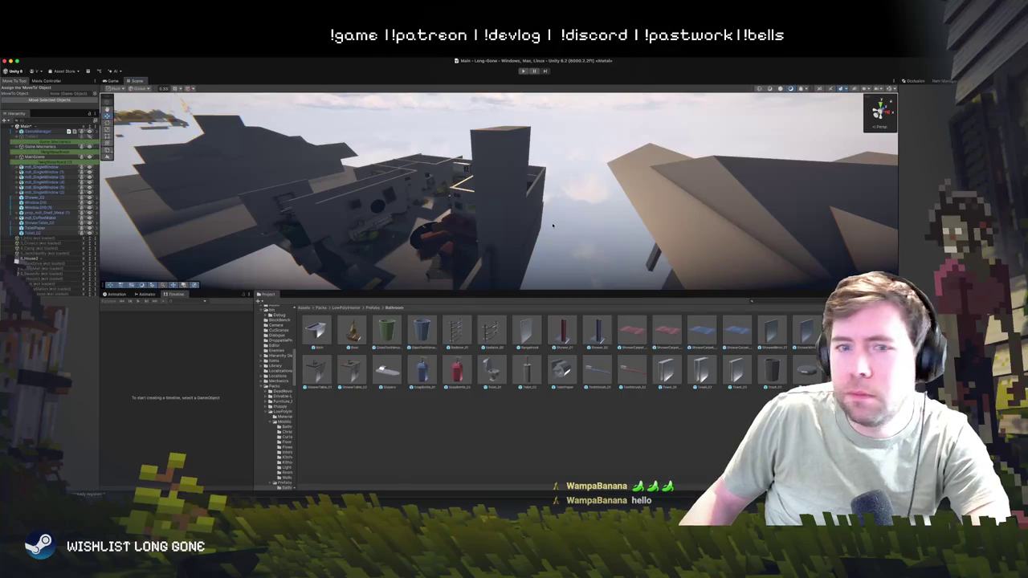
{"action": "left_click", "coordinate": [78, 278]}
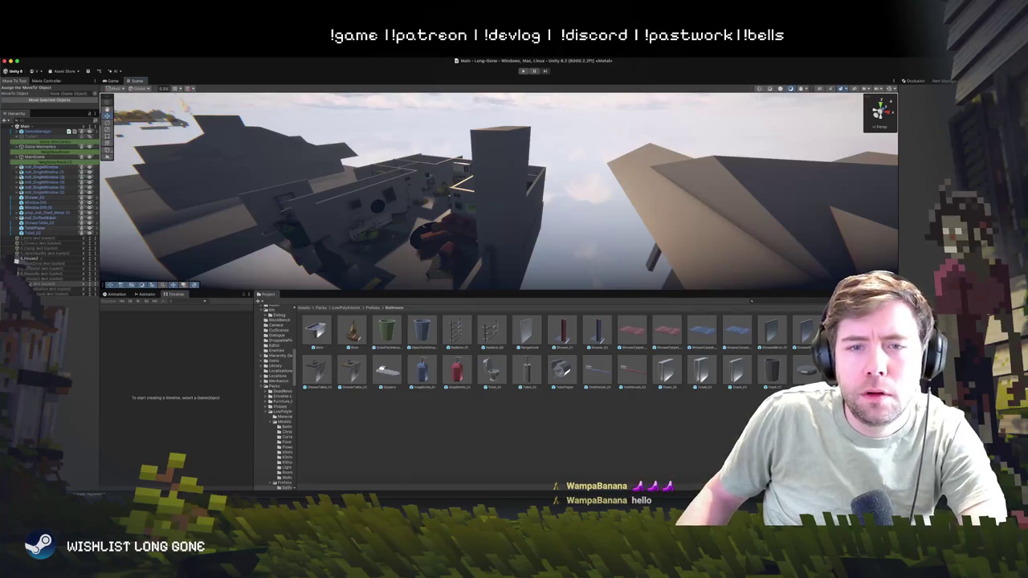
{"action": "left_click", "coordinate": [39, 289]}
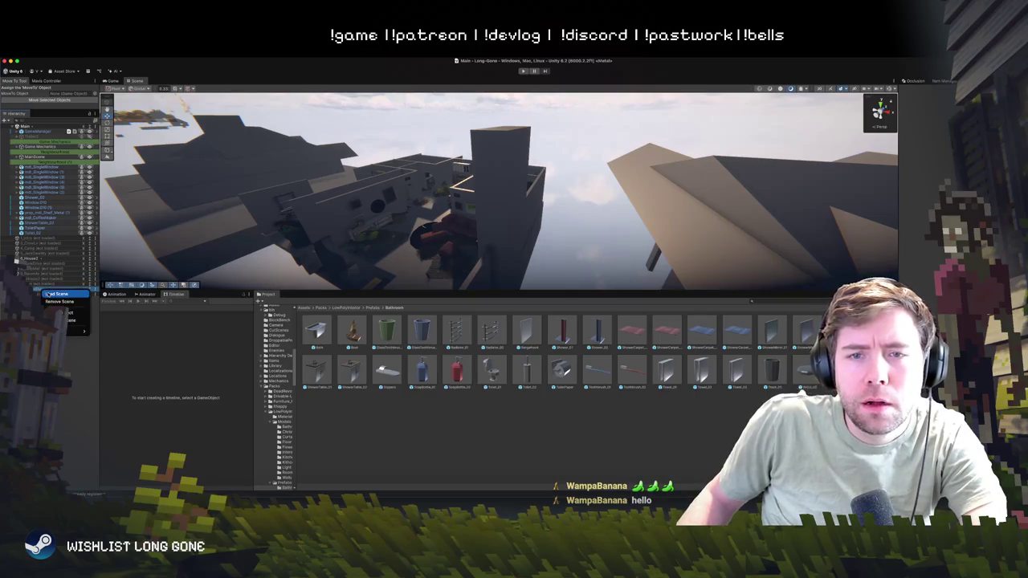
{"action": "key", "text": "f"}
{"action": "key", "text": "Down"}
{"action": "key", "text": "f"}
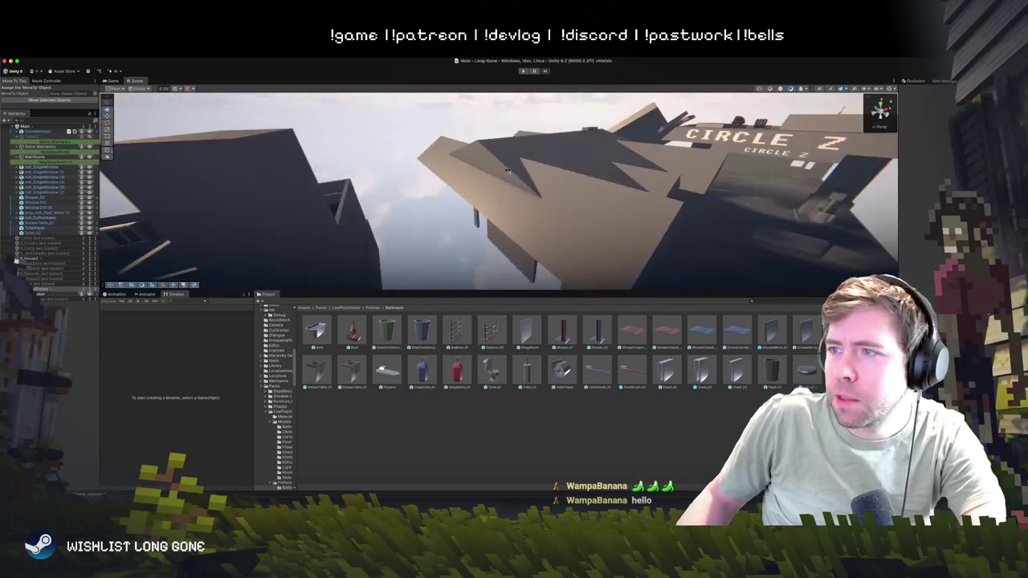
{"action": "scroll", "coordinate": [514, 210], "scroll_direction": "down", "scroll_amount": 8}
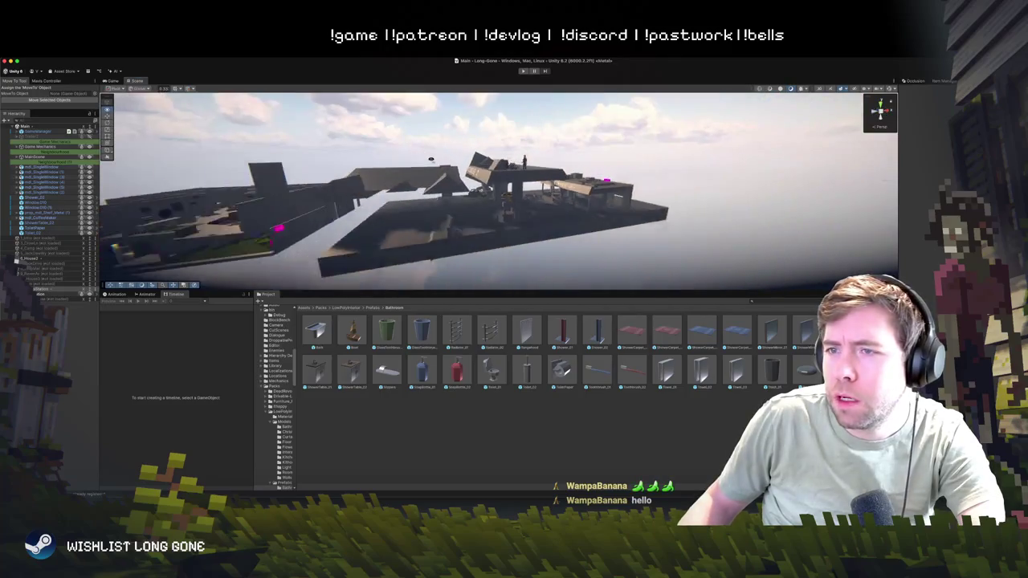
- Swing the view toward the Circle Z station and enlarge the Scene view
{"action": "left_click", "coordinate": [541, 227]}
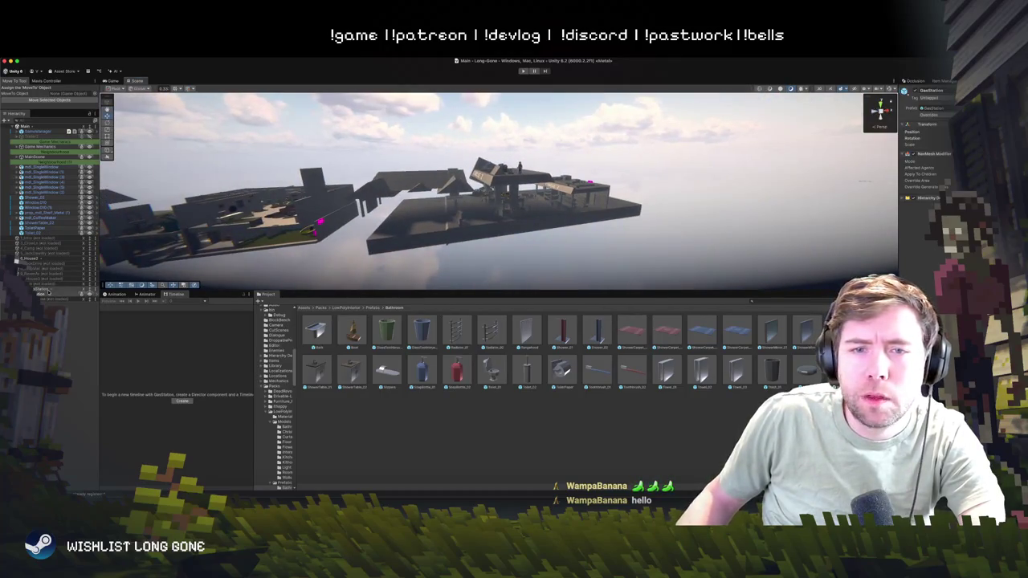
{"action": "left_click_drag", "start_coordinate": [357, 232], "coordinate": [325, 147]}
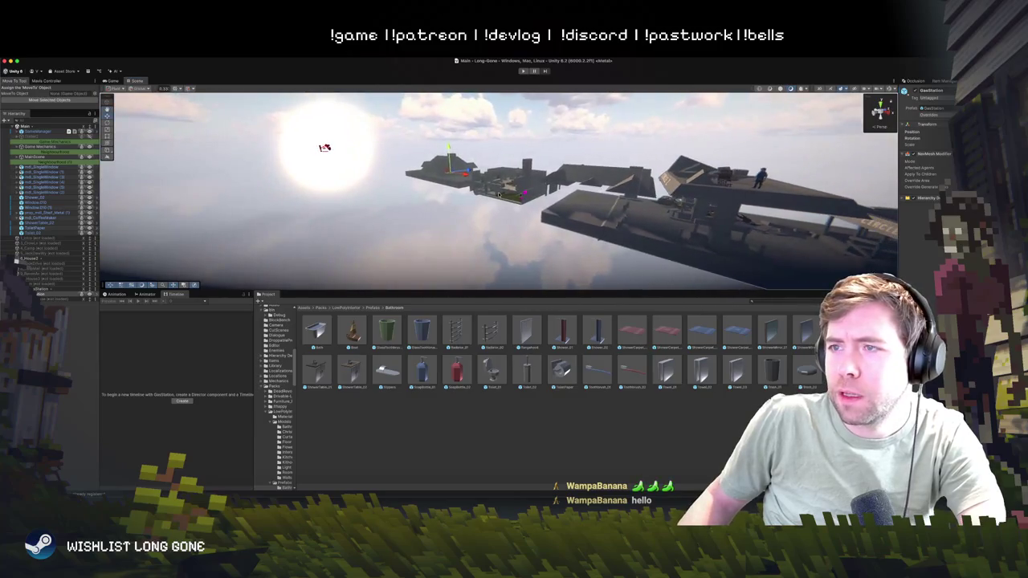
{"action": "scroll", "coordinate": [325, 147], "scroll_direction": "down", "scroll_amount": 3}
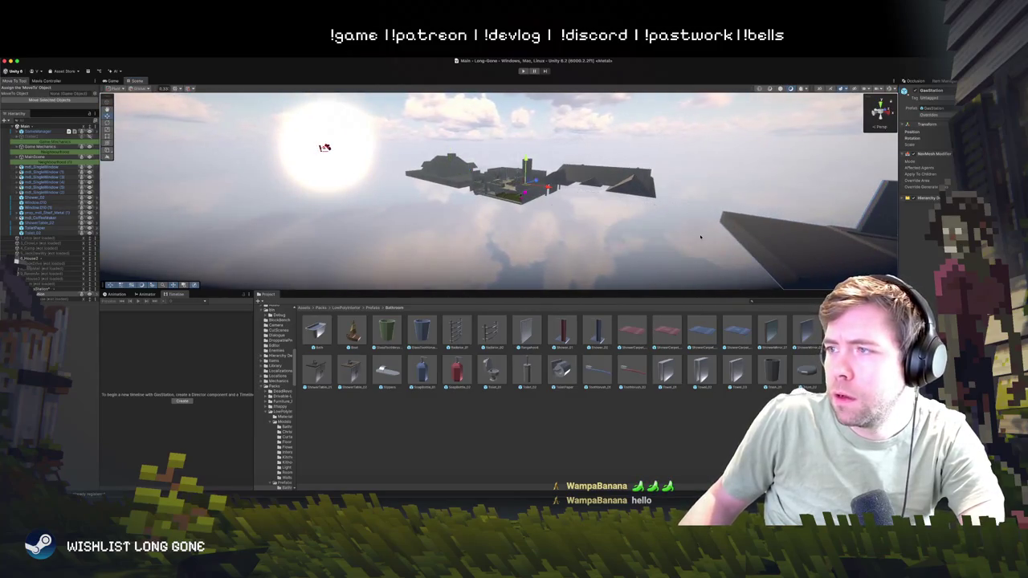
{"action": "left_click", "coordinate": [324, 147]}
{"action": "left_click_drag", "start_coordinate": [325, 147], "coordinate": [660, 211]}
{"action": "scroll", "coordinate": [660, 211], "scroll_direction": "up", "scroll_amount": 8}
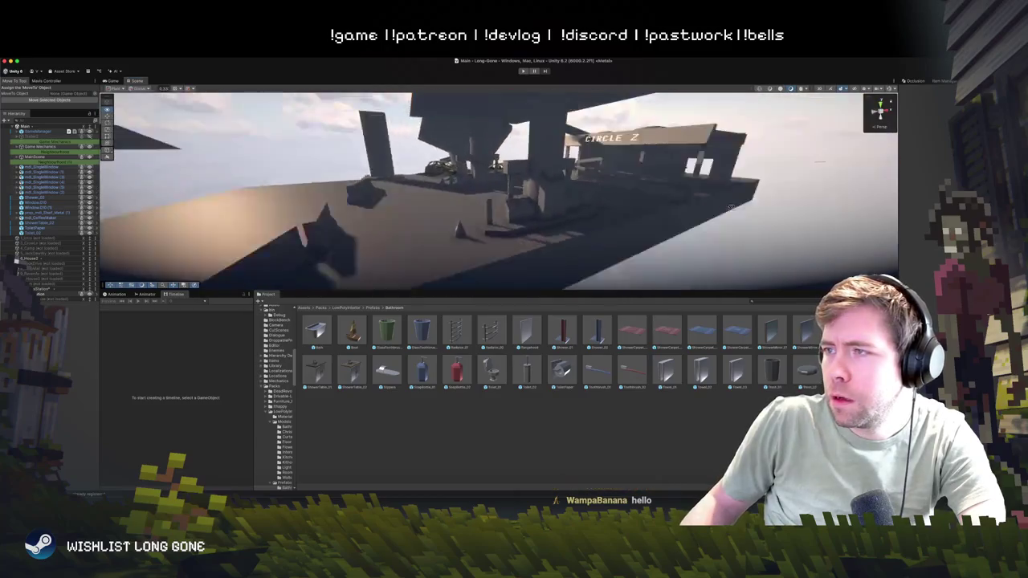
{"action": "scroll", "coordinate": [512, 158], "scroll_direction": "down", "scroll_amount": 3}
{"action": "scroll", "coordinate": [512, 158], "scroll_direction": "up", "scroll_amount": 5}
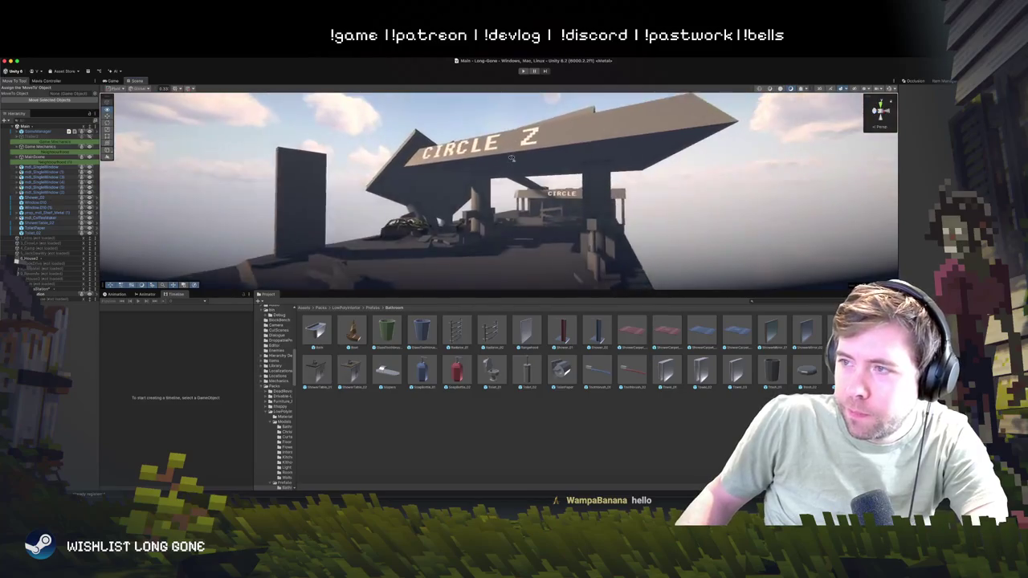
{"action": "scroll", "coordinate": [511, 158], "scroll_direction": "down", "scroll_amount": 2}
{"action": "left_click_drag", "start_coordinate": [576, 289], "coordinate": [577, 404]}
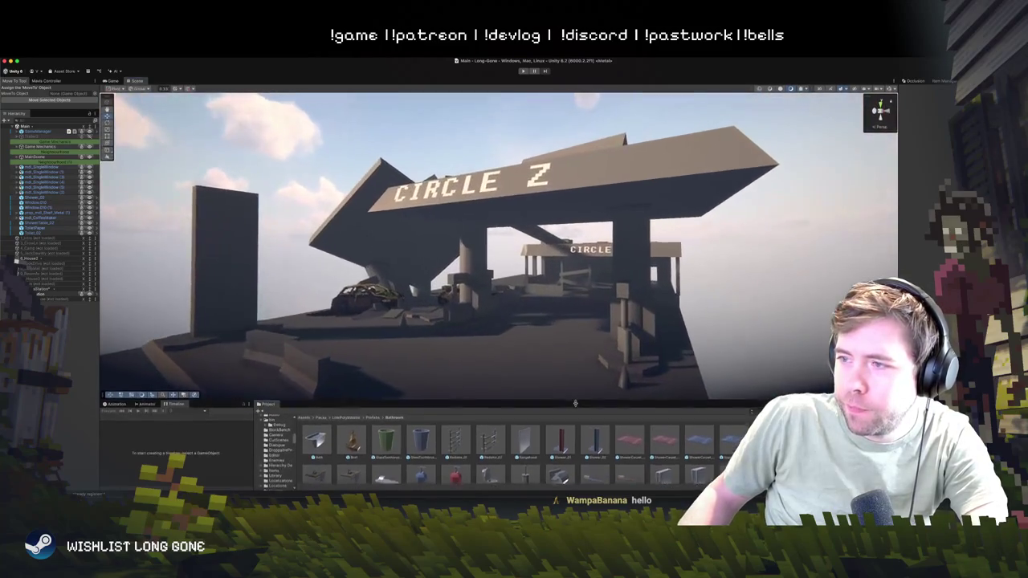
- Orbit the Circle Z canopy, fly through the station interior, then back out to a distant view
{"action": "scroll", "coordinate": [522, 346], "scroll_direction": "up", "scroll_amount": 3}
{"action": "mouse_move", "coordinate": [523, 345]}
{"action": "left_mouse_down"}
{"action": "mouse_move", "coordinate": [507, 327]}
{"action": "mouse_move", "coordinate": [405, 277]}
{"action": "left_mouse_up"}
{"action": "mouse_move", "coordinate": [568, 241]}
{"action": "left_mouse_down"}
{"action": "mouse_move", "coordinate": [506, 277]}
{"action": "mouse_move", "coordinate": [494, 271]}
{"action": "mouse_move", "coordinate": [512, 250]}
{"action": "mouse_move", "coordinate": [691, 325]}
{"action": "mouse_move", "coordinate": [500, 270]}
{"action": "left_mouse_up"}
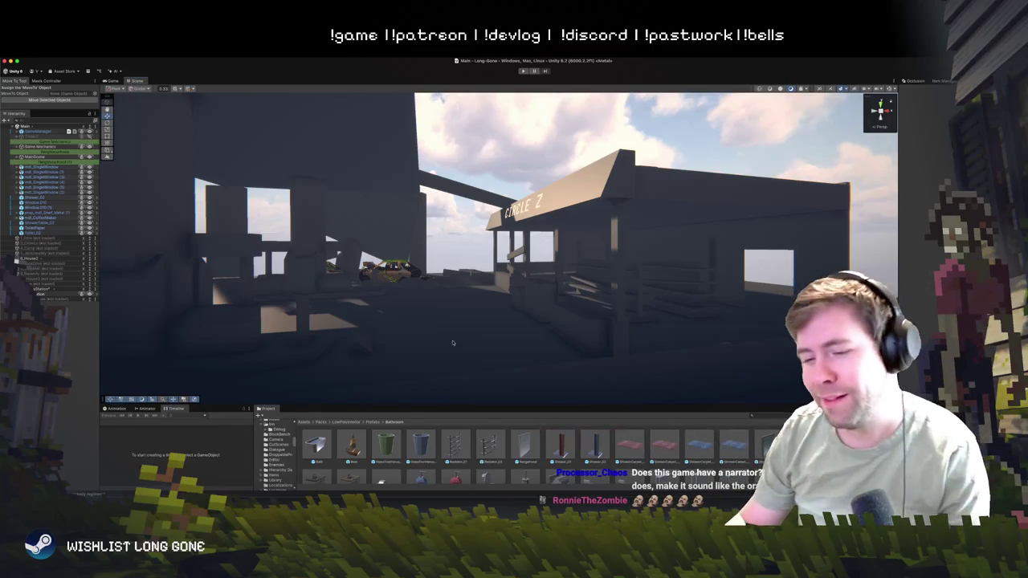
{"action": "mouse_move", "coordinate": [436, 275]}
{"action": "left_mouse_down"}
{"action": "mouse_move", "coordinate": [508, 300]}
{"action": "mouse_move", "coordinate": [438, 308]}
{"action": "left_mouse_up"}
{"action": "left_click", "coordinate": [473, 308]}
{"action": "left_click", "coordinate": [530, 383]}
{"action": "scroll", "coordinate": [529, 354], "scroll_direction": "up", "scroll_amount": 5}
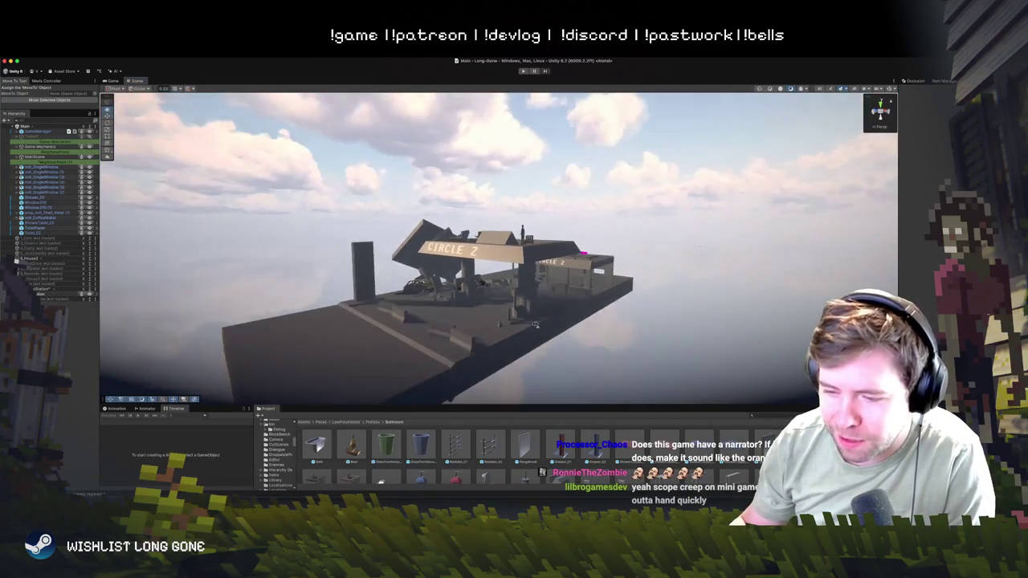
{"action": "scroll", "coordinate": [529, 335], "scroll_direction": "up", "scroll_amount": 3}
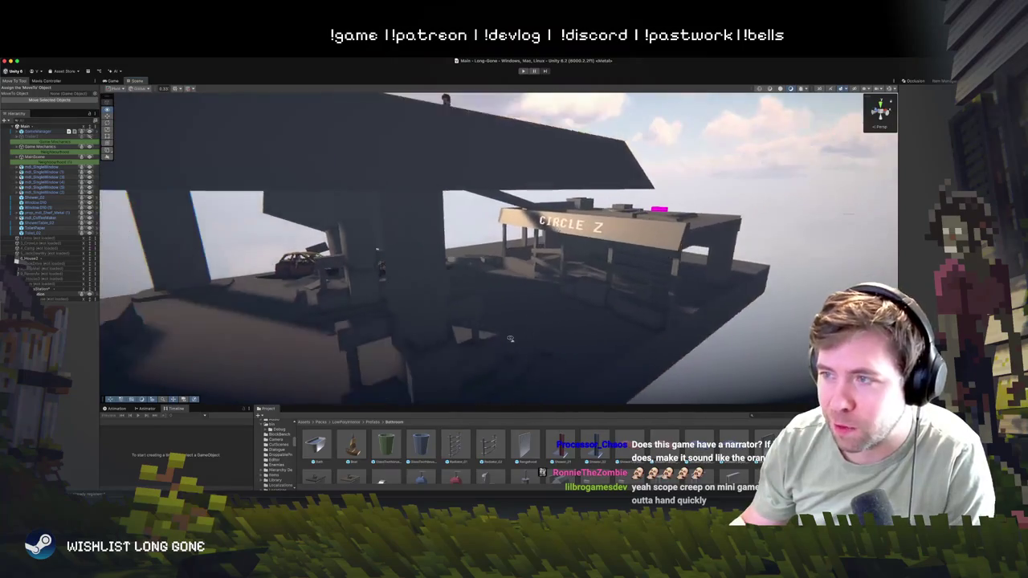
- Remove the GasStation scene from the Hierarchy, choosing Don't Save to discard its changes
{"action": "scroll", "coordinate": [518, 341], "scroll_direction": "down", "scroll_amount": 5}
{"action": "scroll", "coordinate": [512, 342], "scroll_direction": "down", "scroll_amount": 5}
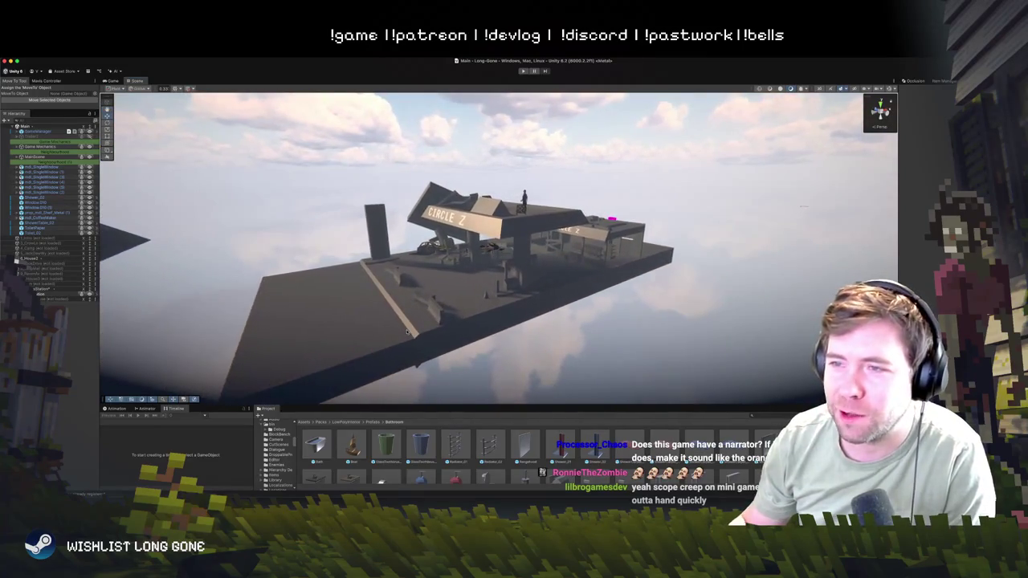
{"action": "scroll", "coordinate": [418, 334], "scroll_direction": "up", "scroll_amount": 4}
{"action": "left_click", "coordinate": [407, 331]}
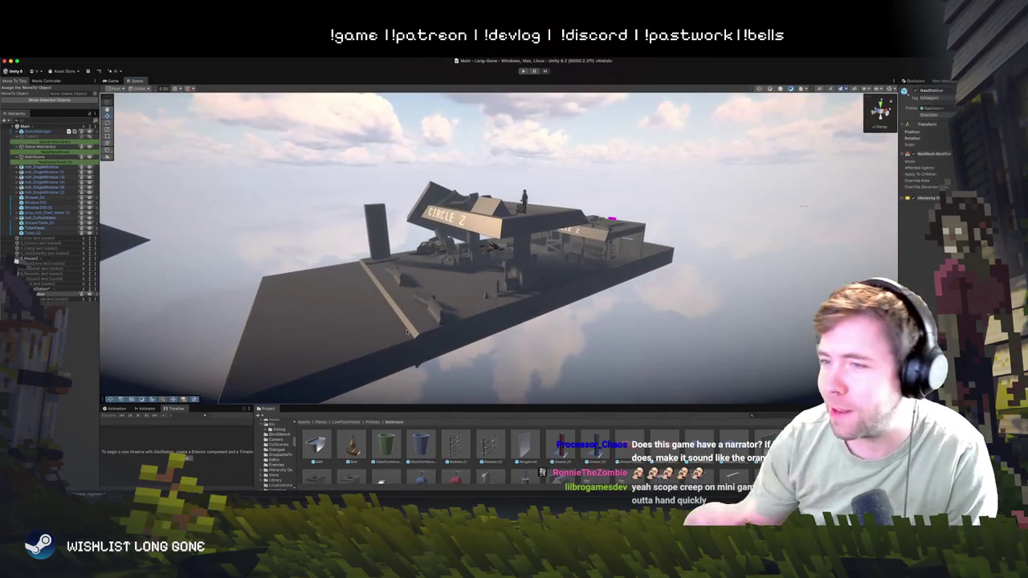
{"action": "left_click", "coordinate": [48, 289]}
{"action": "right_click", "coordinate": [36, 289]}
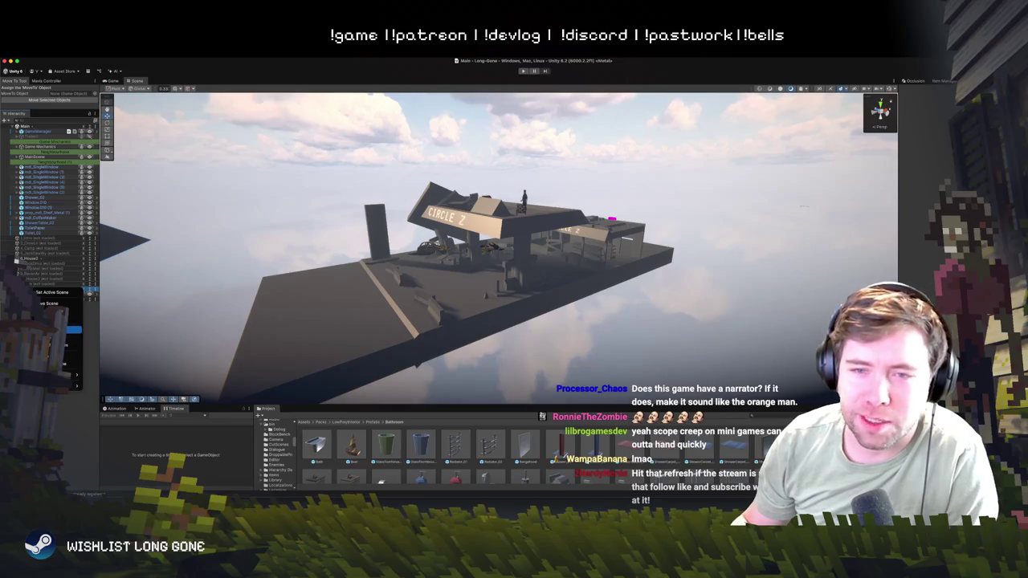
{"action": "left_click", "coordinate": [72, 337]}
{"action": "left_click", "coordinate": [543, 243]}
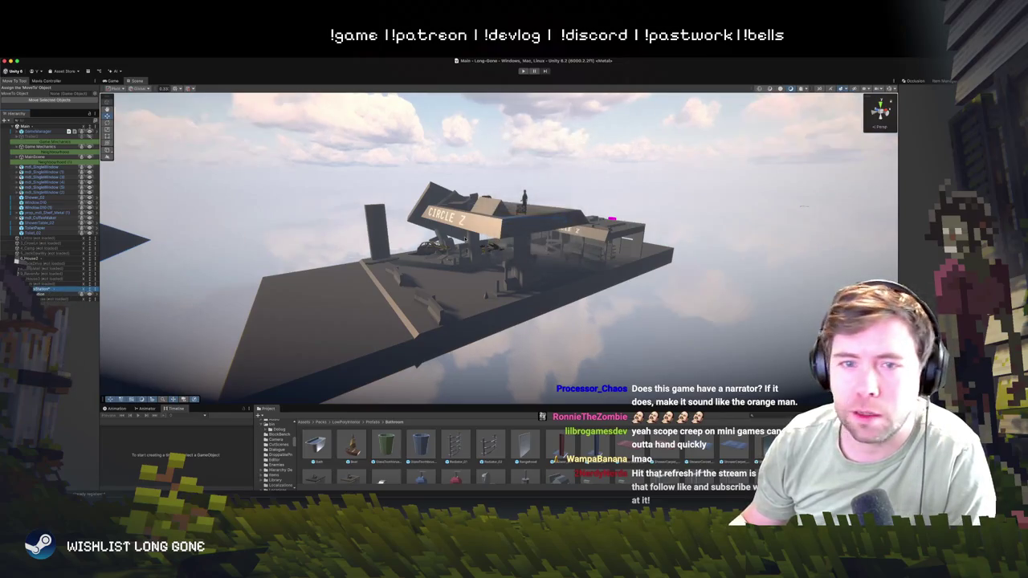
{"action": "right_click", "coordinate": [48, 289]}
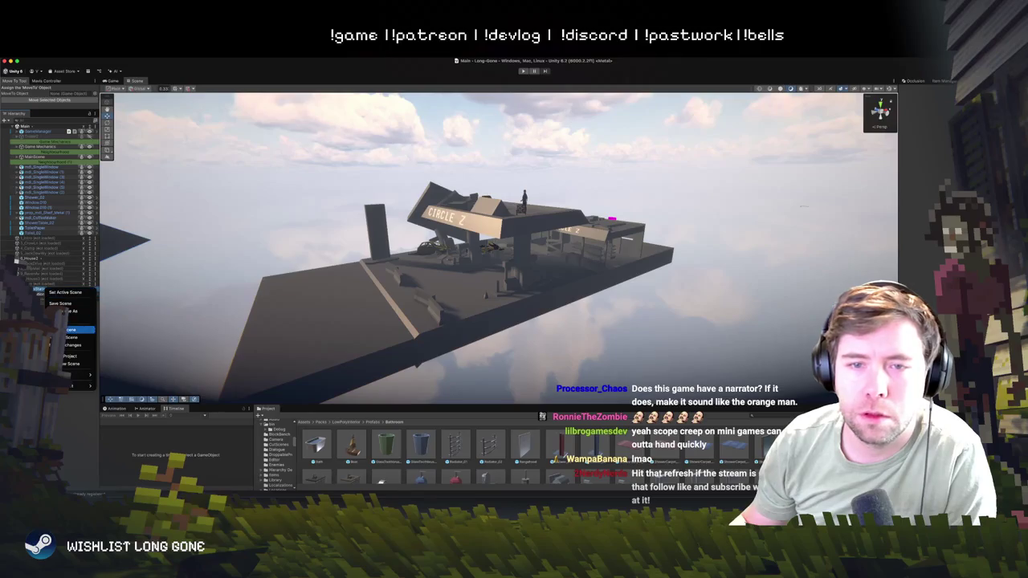
{"action": "left_click", "coordinate": [72, 330]}
{"action": "left_click", "coordinate": [549, 233]}
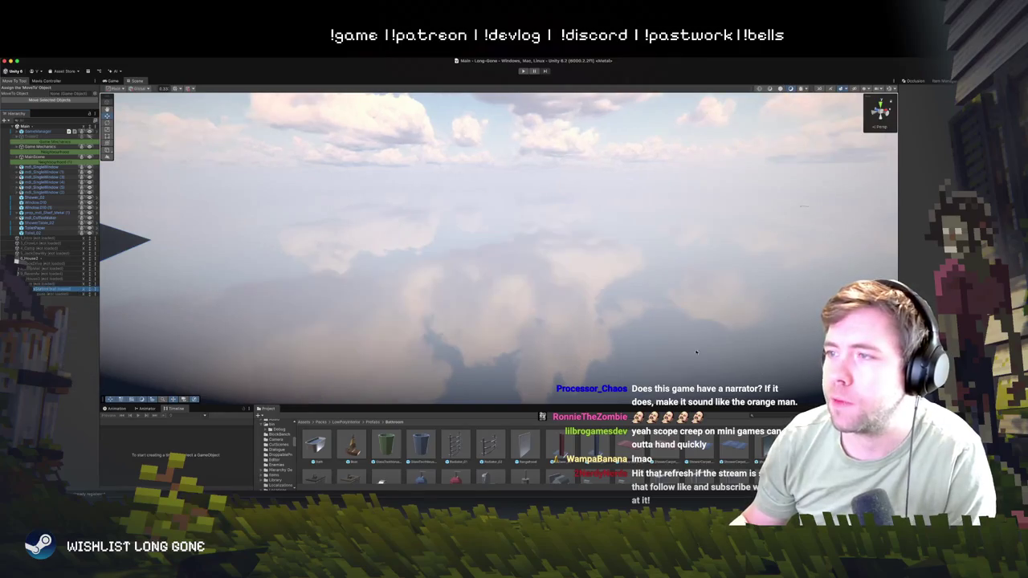
- Fly the view back out of the living room toward the bathroom
{"action": "scroll", "coordinate": [390, 303], "scroll_direction": "up", "scroll_amount": 10}
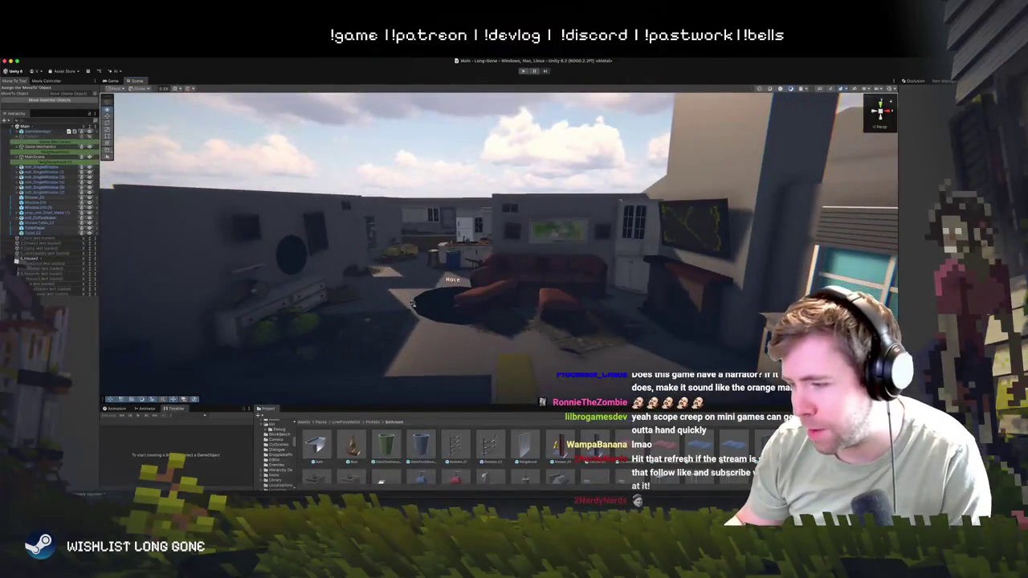
{"action": "mouse_move", "coordinate": [411, 304]}
{"action": "left_mouse_down"}
{"action": "mouse_move", "coordinate": [238, 305]}
{"action": "mouse_move", "coordinate": [273, 320]}
{"action": "left_mouse_up"}
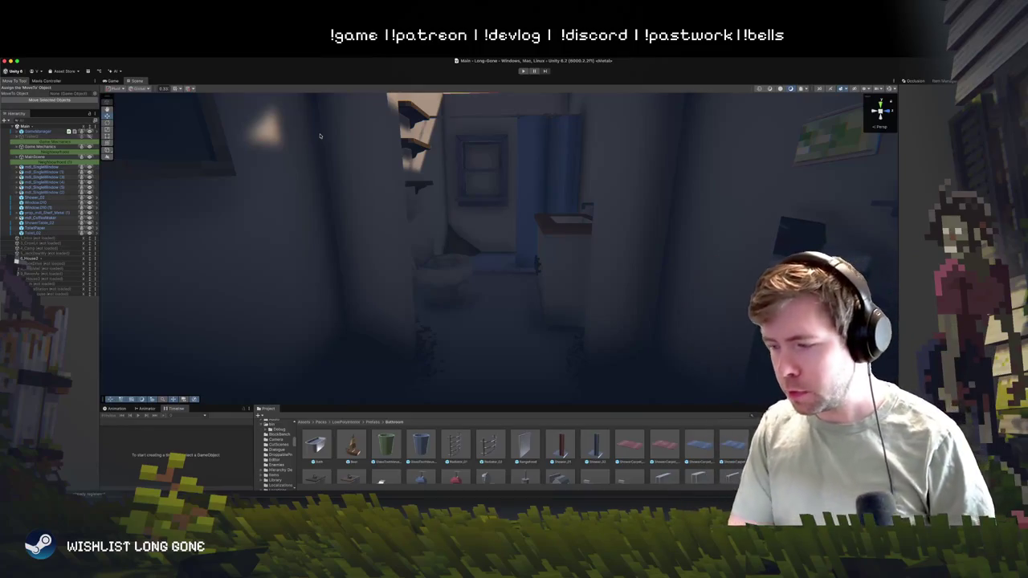
- Raise the ShowerCarpet slightly off the bathroom floor and orbit around it from above
{"action": "mouse_move", "coordinate": [523, 261]}
{"action": "left_mouse_down"}
{"action": "mouse_move", "coordinate": [538, 210]}
{"action": "mouse_move", "coordinate": [533, 219]}
{"action": "left_mouse_up"}
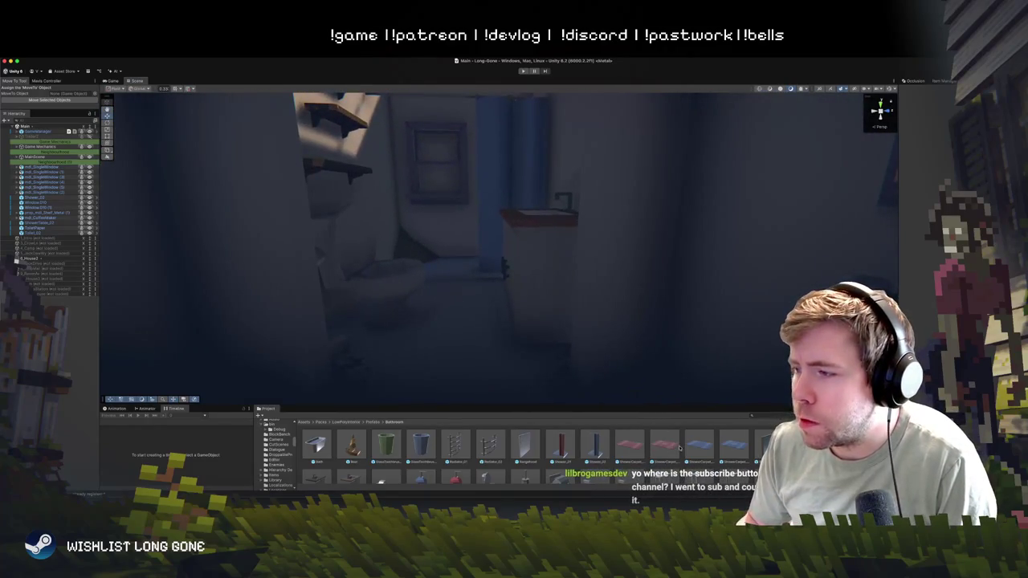
{"action": "left_click", "coordinate": [447, 294]}
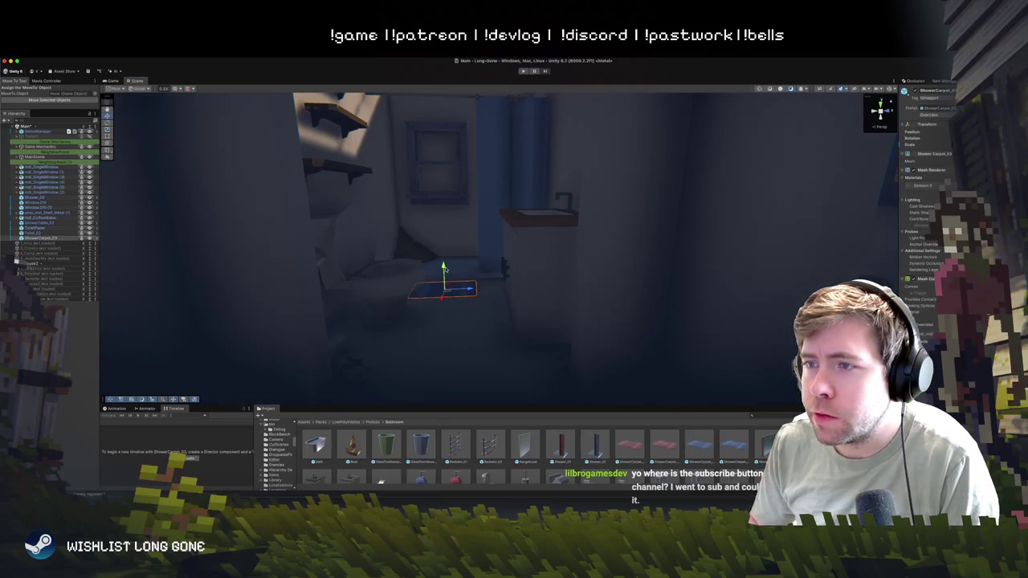
{"action": "left_click_drag", "start_coordinate": [443, 265], "coordinate": [444, 249]}
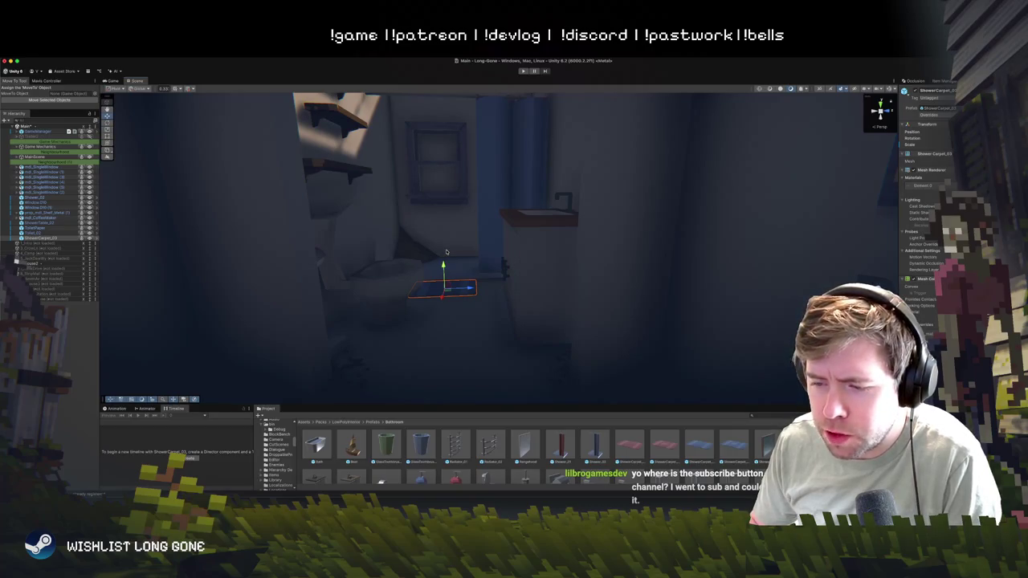
{"action": "mouse_move", "coordinate": [446, 252]}
{"action": "left_mouse_down"}
{"action": "mouse_move", "coordinate": [431, 233]}
{"action": "mouse_move", "coordinate": [440, 289]}
{"action": "left_mouse_up"}
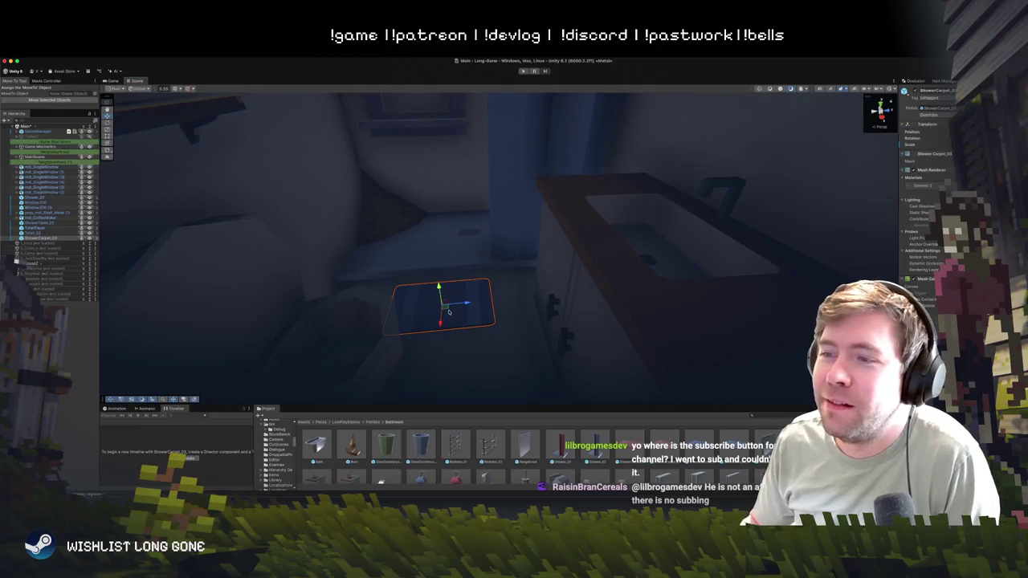
{"action": "mouse_move", "coordinate": [458, 294]}
{"action": "left_mouse_down"}
{"action": "mouse_move", "coordinate": [472, 277]}
{"action": "mouse_move", "coordinate": [631, 294]}
{"action": "mouse_move", "coordinate": [576, 314]}
{"action": "mouse_move", "coordinate": [408, 249]}
{"action": "left_mouse_up"}
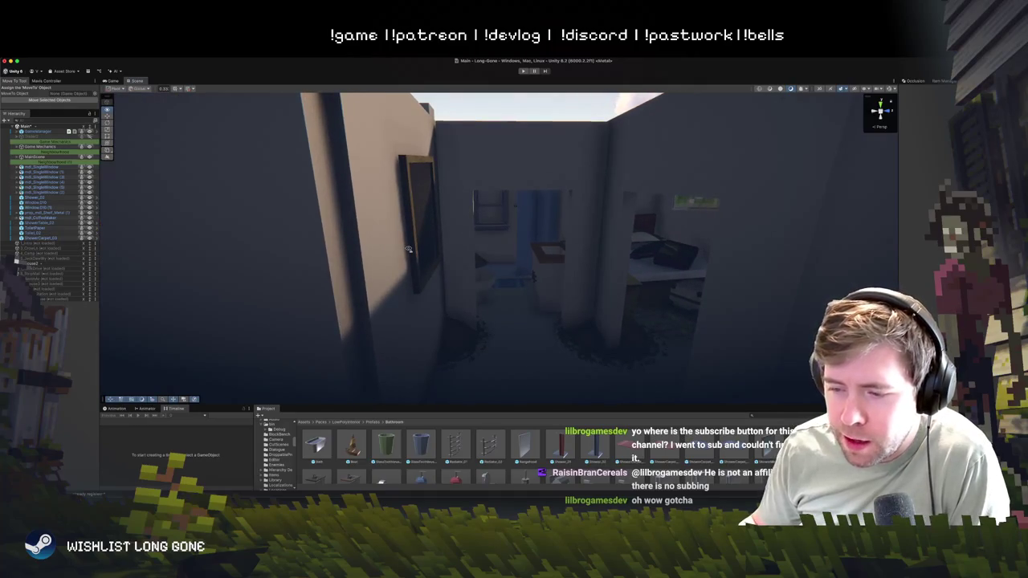
- Slide the shower carpet across the floor between the toilet and sink cabinet
{"action": "left_click_drag", "start_coordinate": [407, 249], "coordinate": [586, 231]}
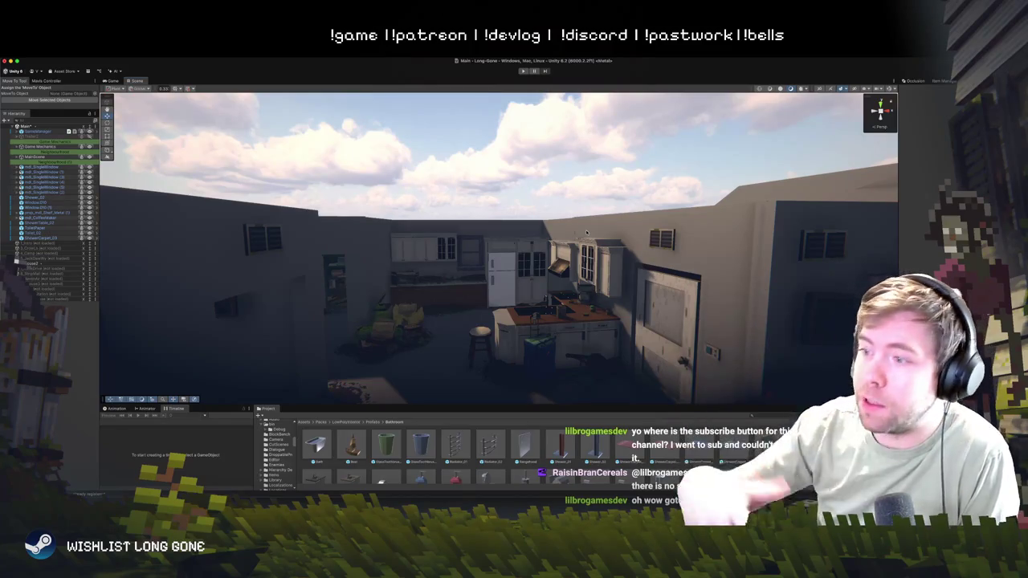
{"action": "mouse_move", "coordinate": [628, 195]}
{"action": "left_mouse_down"}
{"action": "mouse_move", "coordinate": [412, 248]}
{"action": "mouse_move", "coordinate": [387, 240]}
{"action": "mouse_move", "coordinate": [401, 248]}
{"action": "mouse_move", "coordinate": [403, 271]}
{"action": "left_mouse_up"}
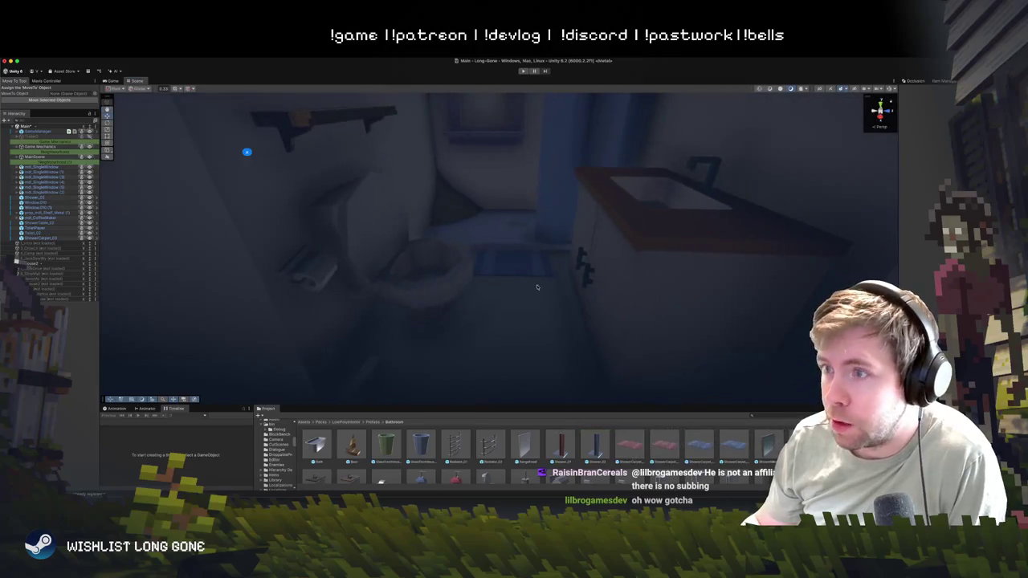
{"action": "left_click", "coordinate": [512, 263]}
{"action": "mouse_move", "coordinate": [513, 263]}
{"action": "left_mouse_down"}
{"action": "mouse_move", "coordinate": [541, 258]}
{"action": "mouse_move", "coordinate": [388, 275]}
{"action": "left_mouse_up"}
{"action": "scroll", "coordinate": [515, 267], "scroll_direction": "down", "scroll_amount": 3}
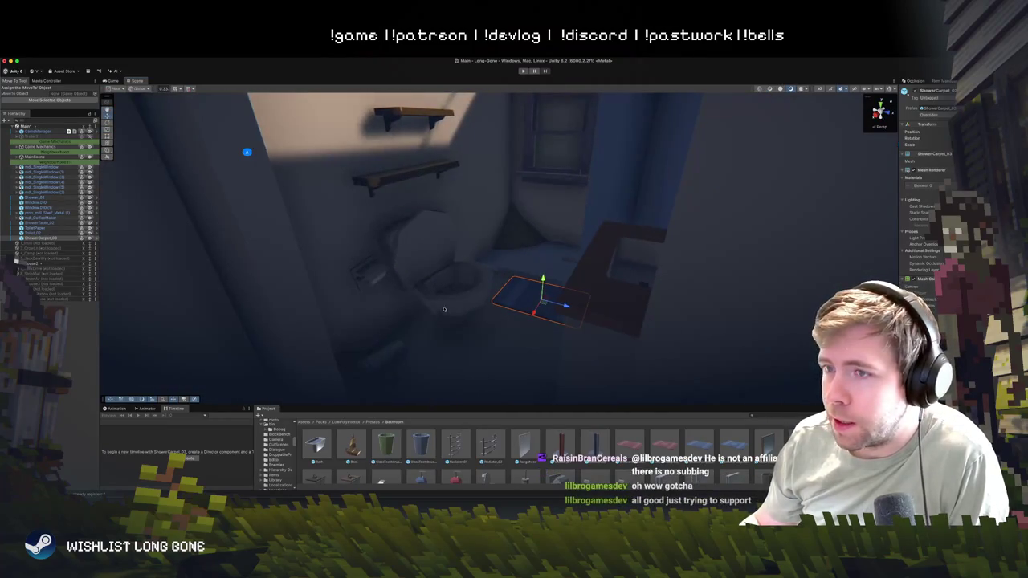
{"action": "left_click", "coordinate": [388, 275]}
{"action": "left_click", "coordinate": [388, 276]}
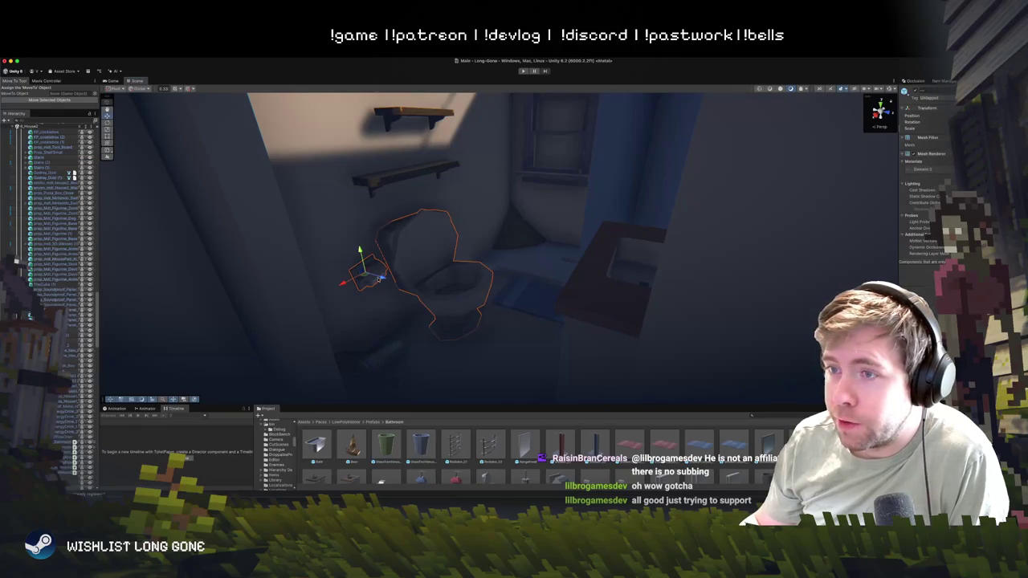
- Shift the small prop beside the toilet down-left, then rotate the toilet to a new angle
{"action": "mouse_move", "coordinate": [362, 265]}
{"action": "left_mouse_down"}
{"action": "mouse_move", "coordinate": [331, 286]}
{"action": "mouse_move", "coordinate": [562, 271]}
{"action": "mouse_move", "coordinate": [638, 284]}
{"action": "mouse_move", "coordinate": [509, 218]}
{"action": "mouse_move", "coordinate": [475, 192]}
{"action": "mouse_move", "coordinate": [480, 182]}
{"action": "left_mouse_up"}
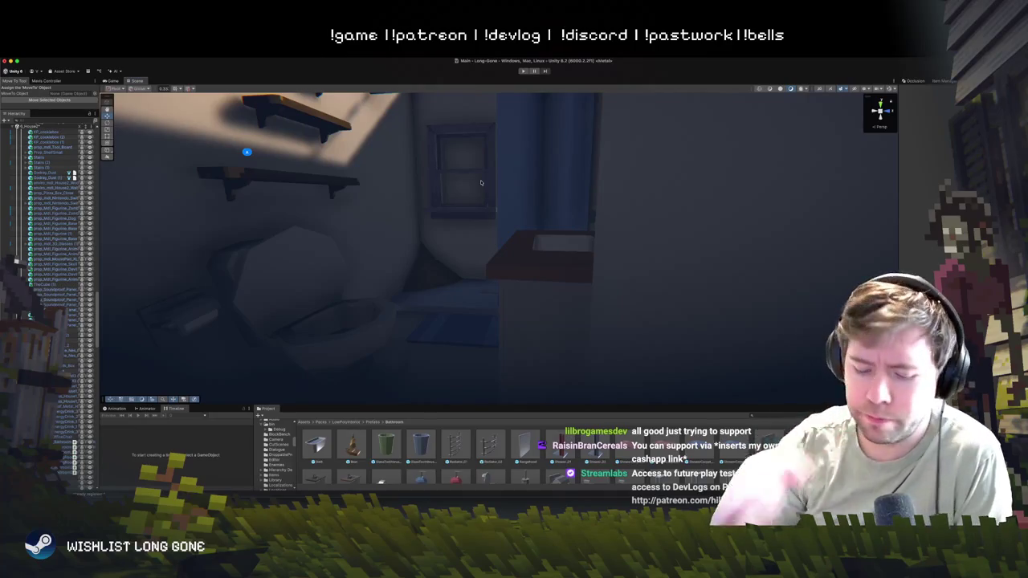
{"action": "left_click", "coordinate": [297, 359]}
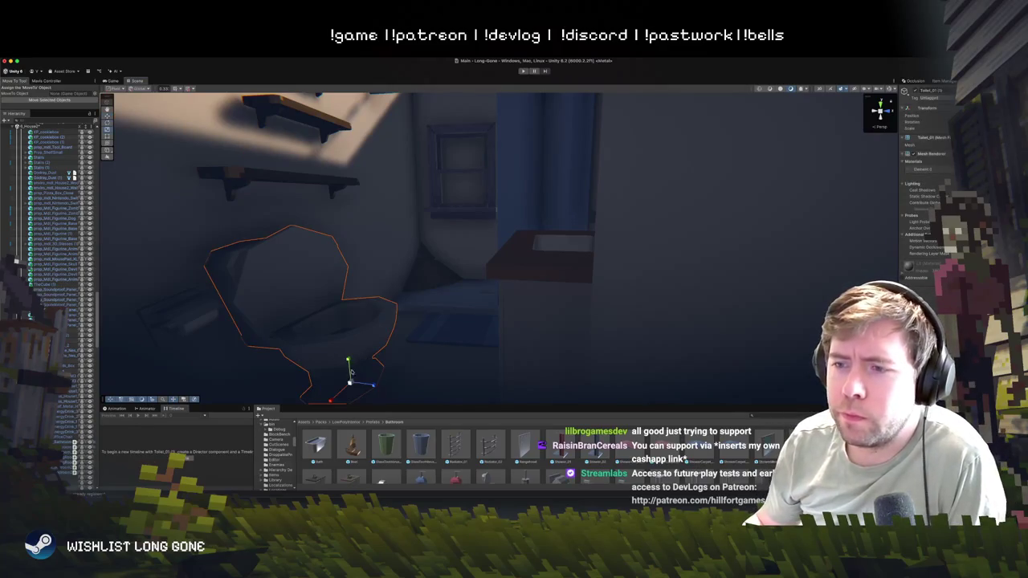
{"action": "left_click_drag", "start_coordinate": [334, 403], "coordinate": [343, 340]}
{"action": "scroll", "coordinate": [343, 340], "scroll_direction": "down", "scroll_amount": 10}
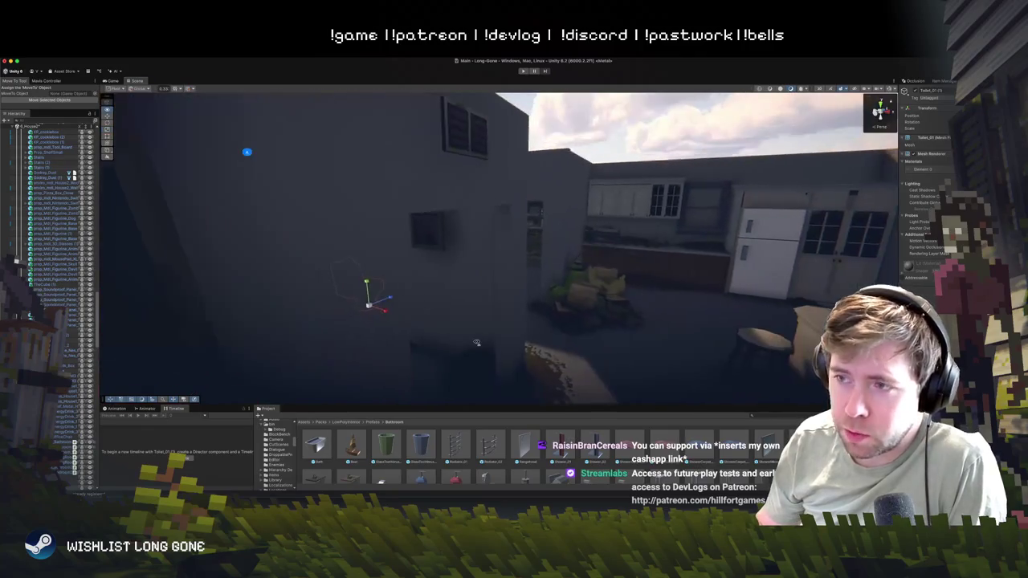
{"action": "scroll", "coordinate": [549, 360], "scroll_direction": "down", "scroll_amount": 5}
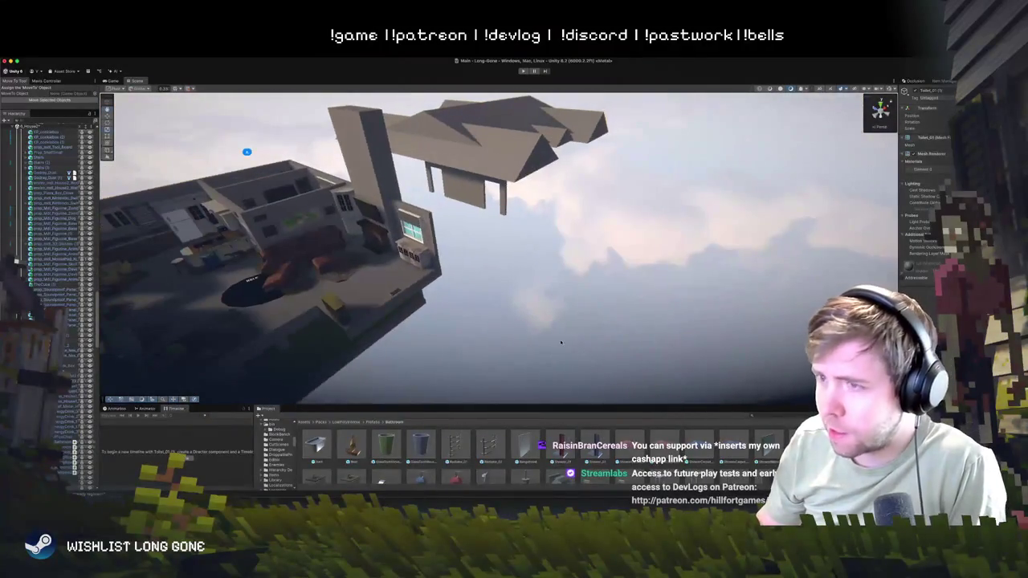
{"action": "left_click", "coordinate": [434, 337]}
{"action": "scroll", "coordinate": [398, 330], "scroll_direction": "up", "scroll_amount": 5}
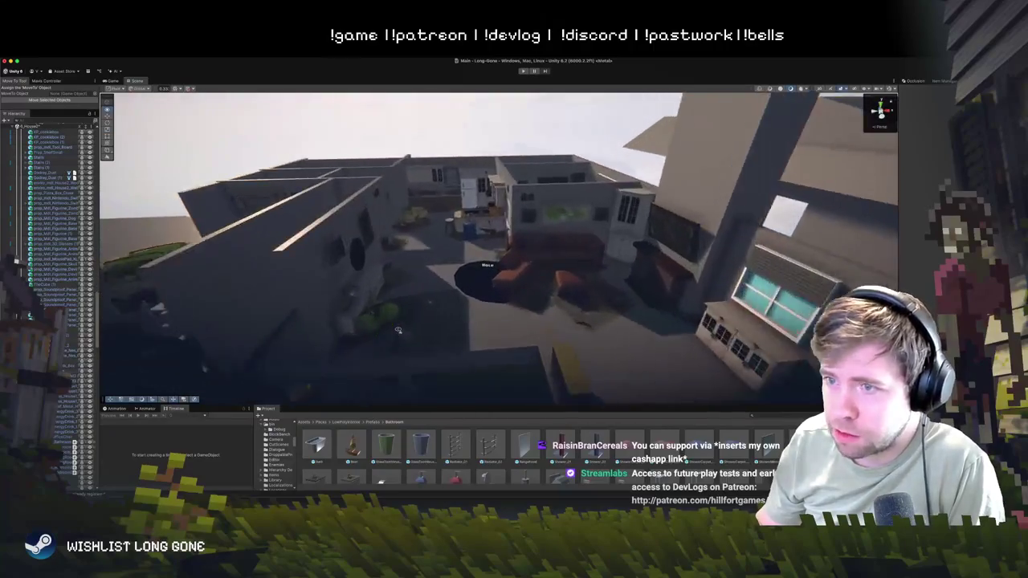
{"action": "scroll", "coordinate": [397, 330], "scroll_direction": "up", "scroll_amount": 10}
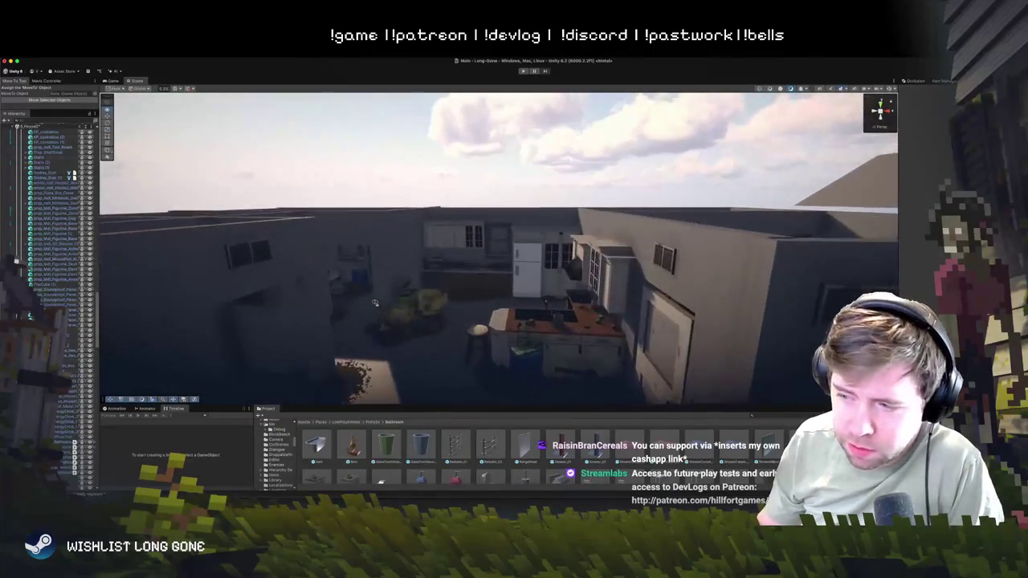
{"action": "scroll", "coordinate": [320, 314], "scroll_direction": "up", "scroll_amount": 10}
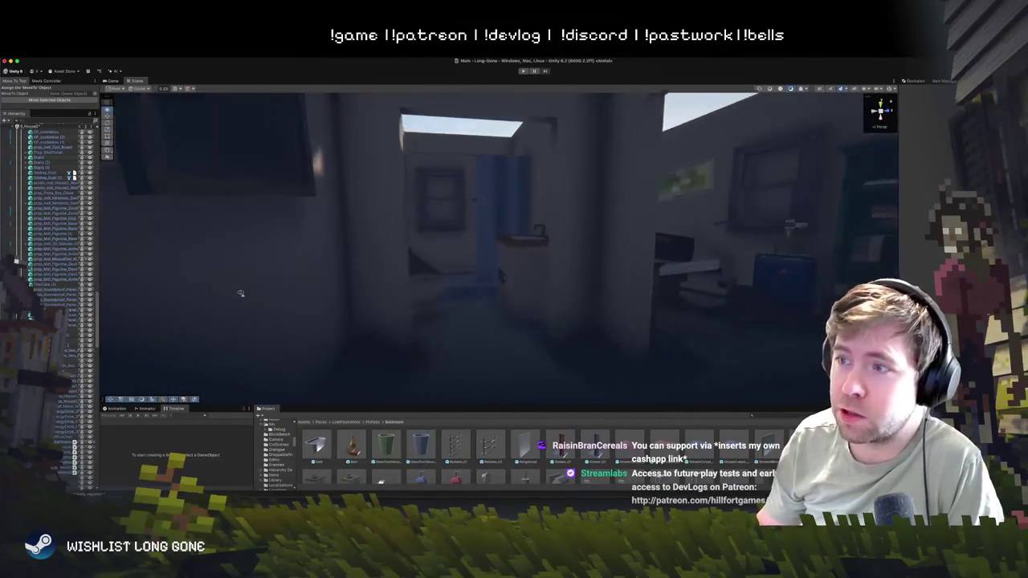
- Drag the Scene/Project splitter up to reveal a second prefab row, orbiting to bring the sink into view
{"action": "scroll", "coordinate": [223, 286], "scroll_direction": "down", "scroll_amount": 10}
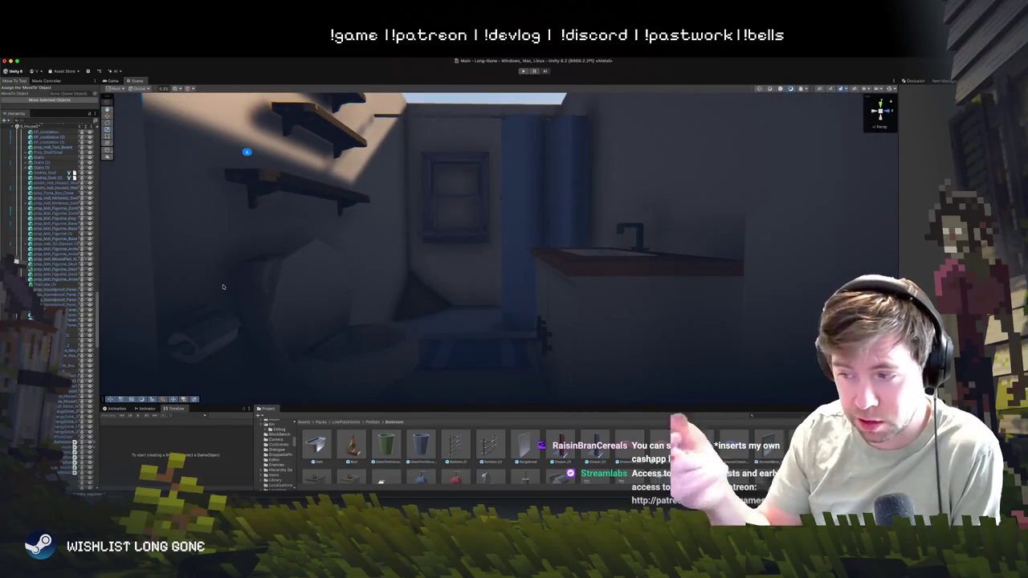
{"action": "left_click_drag", "start_coordinate": [340, 245], "coordinate": [451, 255]}
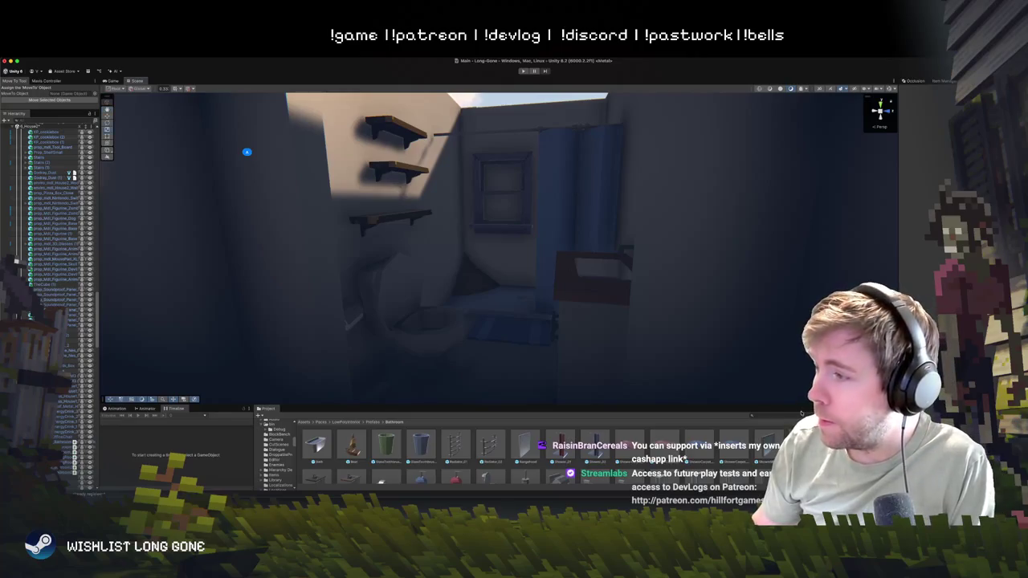
{"action": "left_click", "coordinate": [531, 458]}
{"action": "left_click_drag", "start_coordinate": [579, 317], "coordinate": [582, 328]}
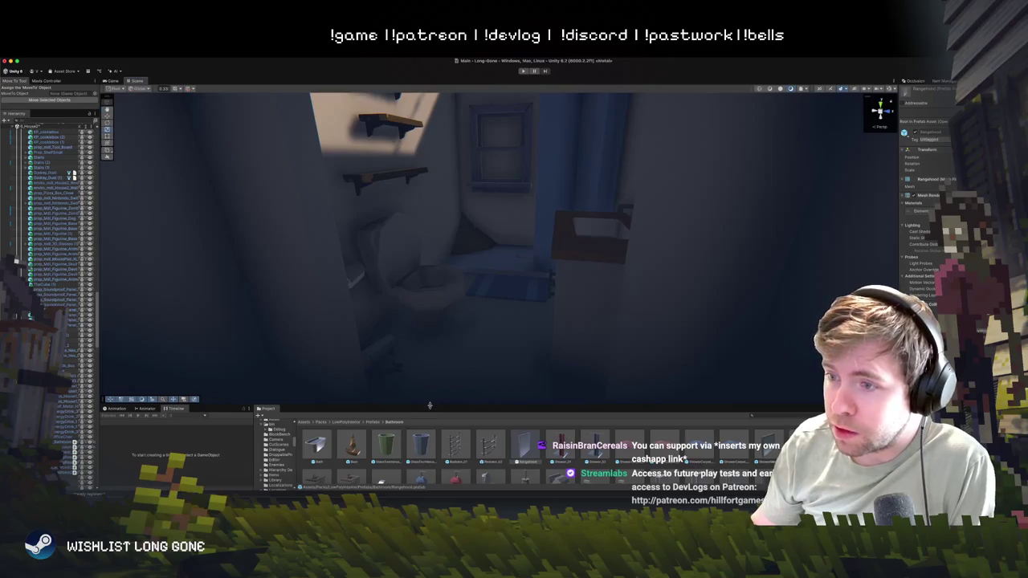
{"action": "left_click_drag", "start_coordinate": [429, 402], "coordinate": [435, 351]}
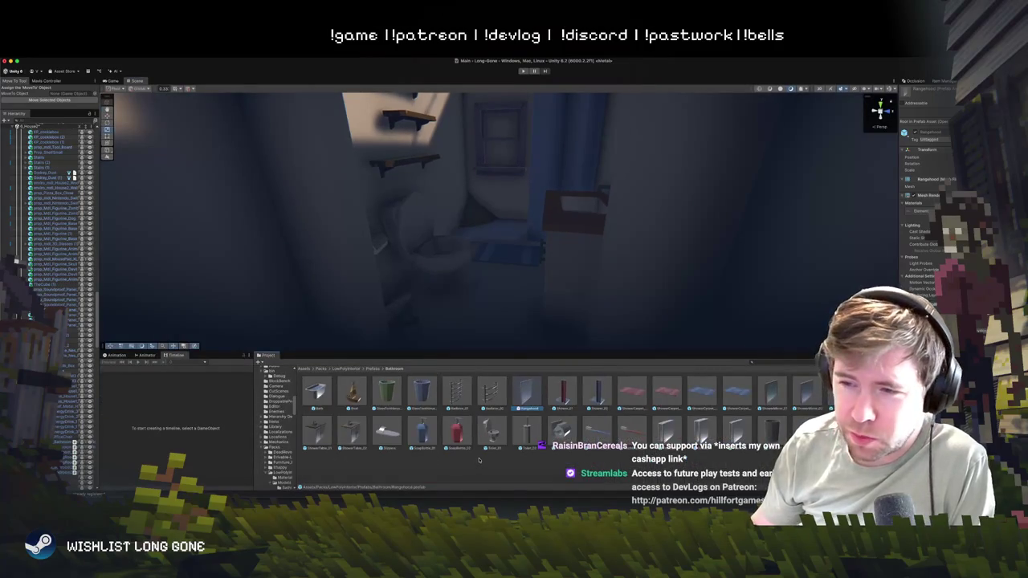
{"action": "left_click_drag", "start_coordinate": [566, 237], "coordinate": [562, 218]}
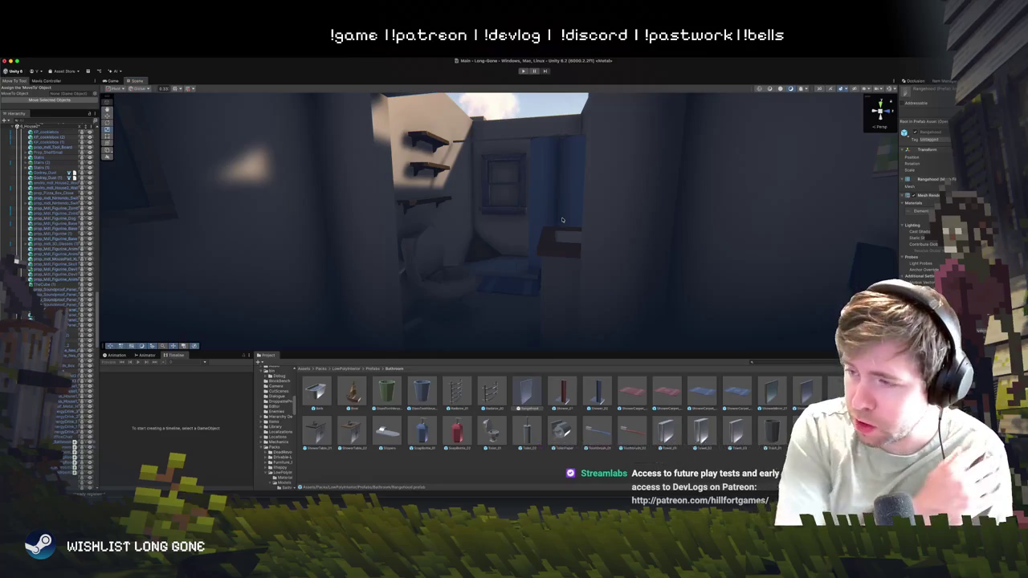
{"action": "left_click_drag", "start_coordinate": [562, 220], "coordinate": [587, 262]}
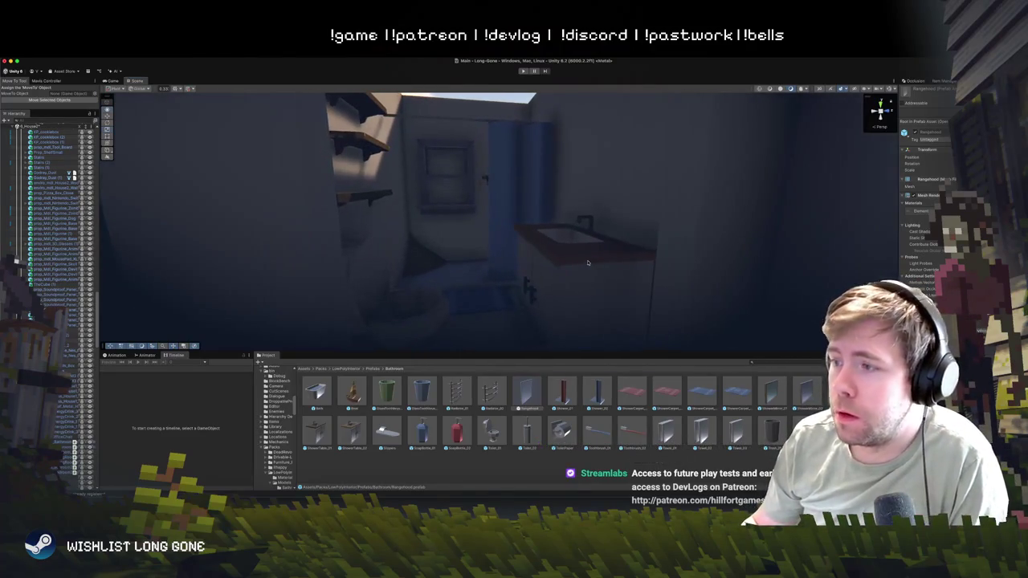
- Lift ShowerMirror_01 from the floor to wall height and rotate it to face outward
{"action": "left_click", "coordinate": [505, 320]}
{"action": "mouse_move", "coordinate": [500, 301]}
{"action": "left_mouse_down"}
{"action": "mouse_move", "coordinate": [499, 156]}
{"action": "mouse_move", "coordinate": [676, 182]}
{"action": "left_mouse_up"}
{"action": "key", "text": "e"}
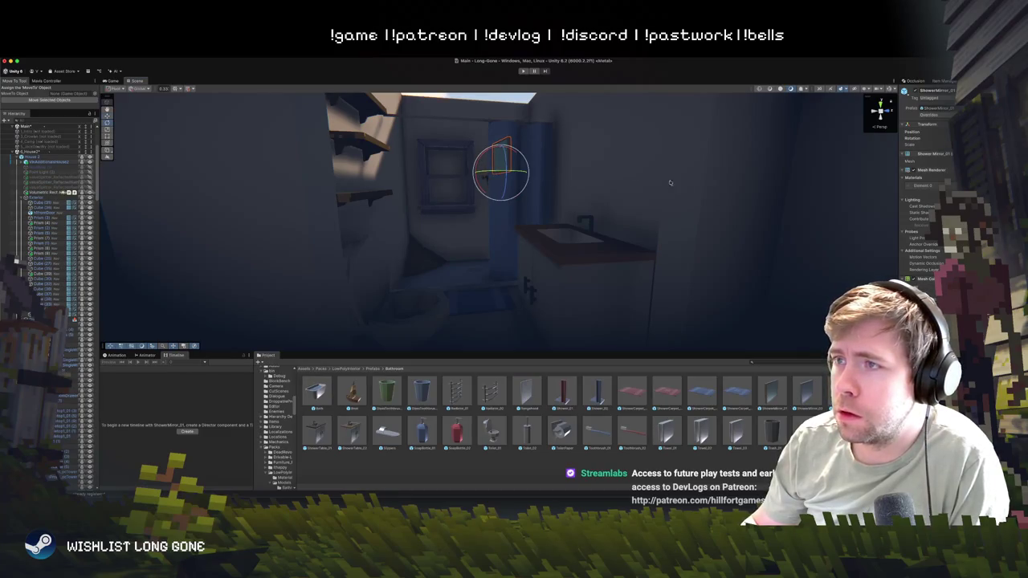
{"action": "left_click_drag", "start_coordinate": [542, 178], "coordinate": [523, 174]}
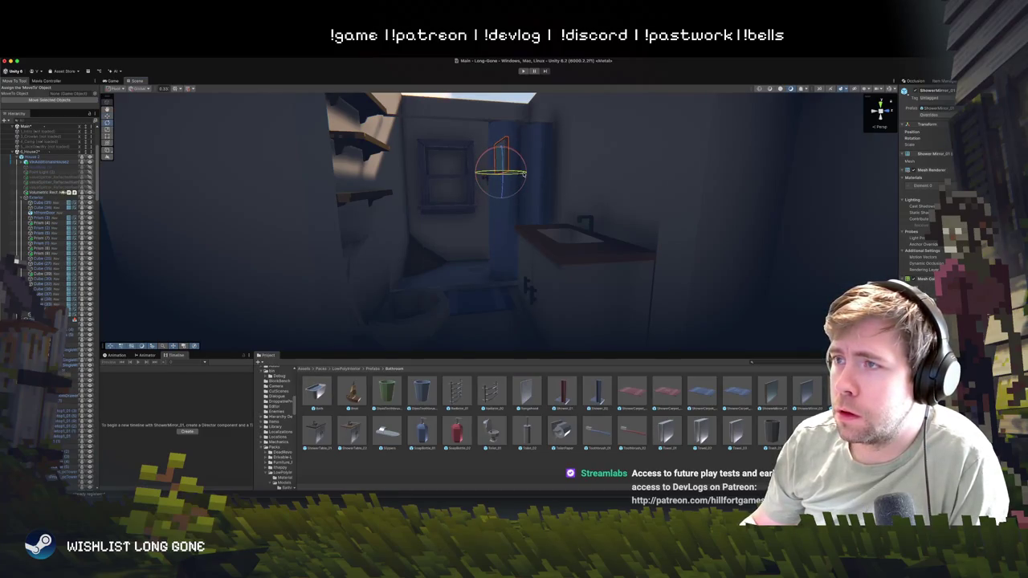
- Move the mirror onto the wall just above the sink cabinet and check its placement
{"action": "key", "text": "w"}
{"action": "key", "text": "t"}
{"action": "key", "text": "w"}
{"action": "mouse_move", "coordinate": [499, 173]}
{"action": "left_mouse_down"}
{"action": "mouse_move", "coordinate": [567, 189]}
{"action": "mouse_move", "coordinate": [595, 217]}
{"action": "mouse_move", "coordinate": [599, 190]}
{"action": "mouse_move", "coordinate": [725, 235]}
{"action": "mouse_move", "coordinate": [643, 269]}
{"action": "left_mouse_up"}
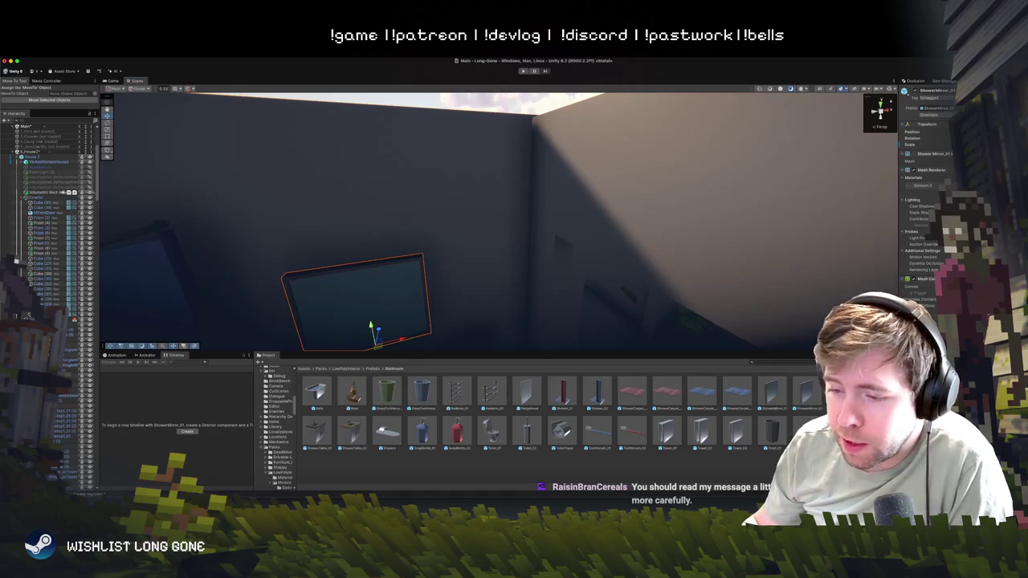
{"action": "mouse_move", "coordinate": [461, 204]}
{"action": "left_mouse_down"}
{"action": "mouse_move", "coordinate": [438, 216]}
{"action": "mouse_move", "coordinate": [464, 210]}
{"action": "left_mouse_up"}
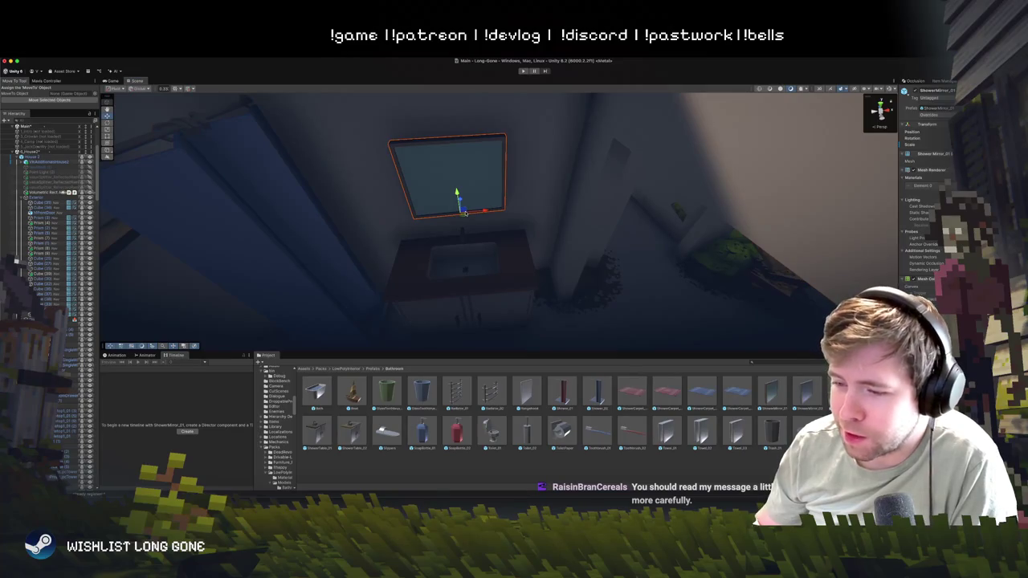
{"action": "scroll", "coordinate": [458, 246], "scroll_direction": "down", "scroll_amount": 3}
{"action": "mouse_move", "coordinate": [448, 254]}
{"action": "left_mouse_down"}
{"action": "mouse_move", "coordinate": [384, 190]}
{"action": "mouse_move", "coordinate": [433, 219]}
{"action": "mouse_move", "coordinate": [371, 233]}
{"action": "left_mouse_up"}
{"action": "left_click", "coordinate": [434, 220]}
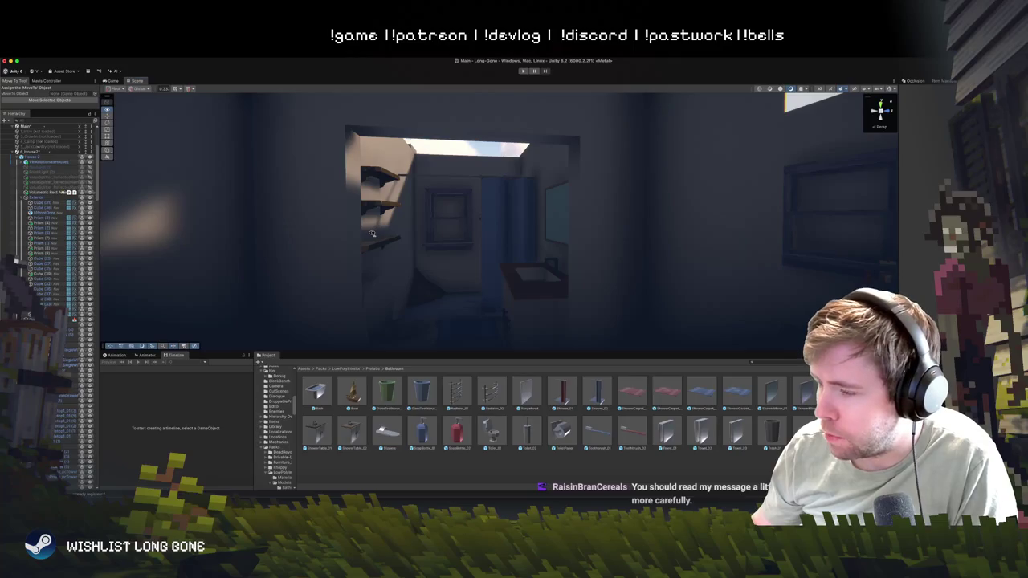
- Fly to the doorway wall and nudge the square picture frame right along its X axis
{"action": "mouse_move", "coordinate": [371, 233]}
{"action": "left_mouse_down"}
{"action": "mouse_move", "coordinate": [372, 283]}
{"action": "mouse_move", "coordinate": [540, 275]}
{"action": "mouse_move", "coordinate": [549, 298]}
{"action": "mouse_move", "coordinate": [385, 243]}
{"action": "mouse_move", "coordinate": [506, 223]}
{"action": "left_mouse_up"}
{"action": "left_click", "coordinate": [503, 219]}
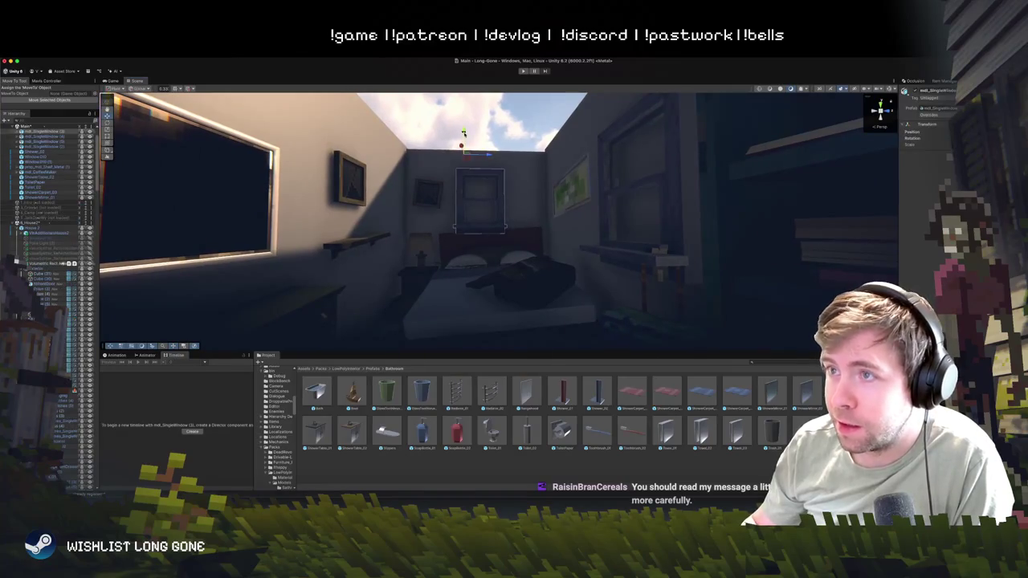
{"action": "left_click", "coordinate": [418, 120]}
{"action": "mouse_move", "coordinate": [418, 120]}
{"action": "left_mouse_down"}
{"action": "mouse_move", "coordinate": [634, 190]}
{"action": "mouse_move", "coordinate": [600, 169]}
{"action": "mouse_move", "coordinate": [592, 186]}
{"action": "left_mouse_up"}
{"action": "left_click", "coordinate": [462, 202]}
{"action": "left_click_drag", "start_coordinate": [482, 212], "coordinate": [506, 226]}
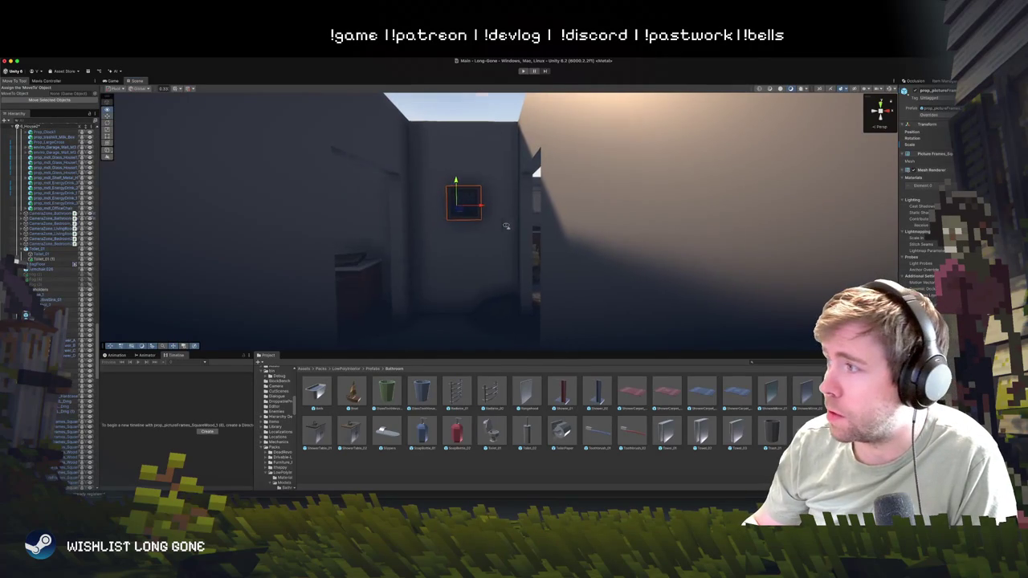
{"action": "key", "text": "d"}
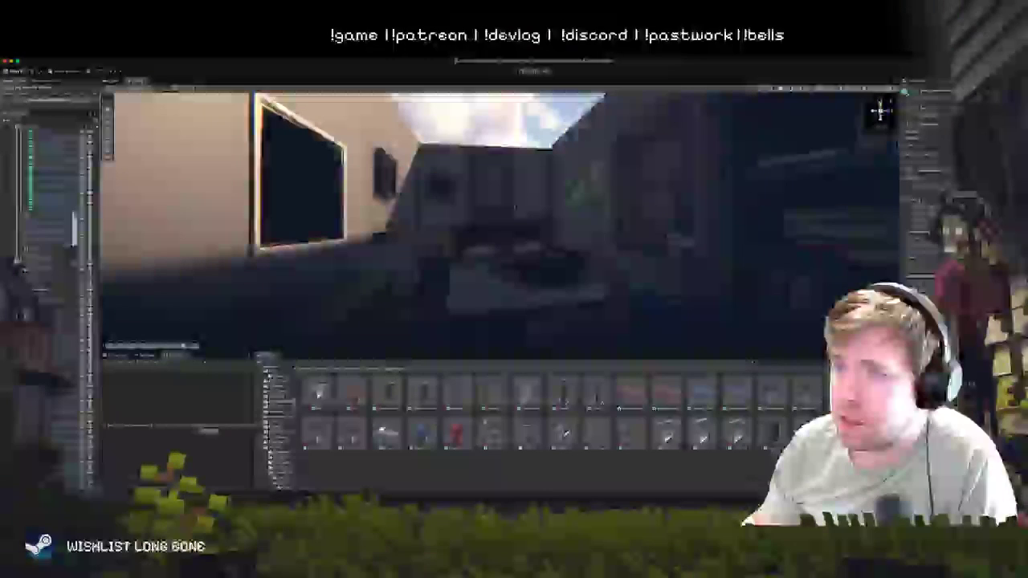
{"action": "left_click_drag", "start_coordinate": [491, 141], "coordinate": [450, 184]}
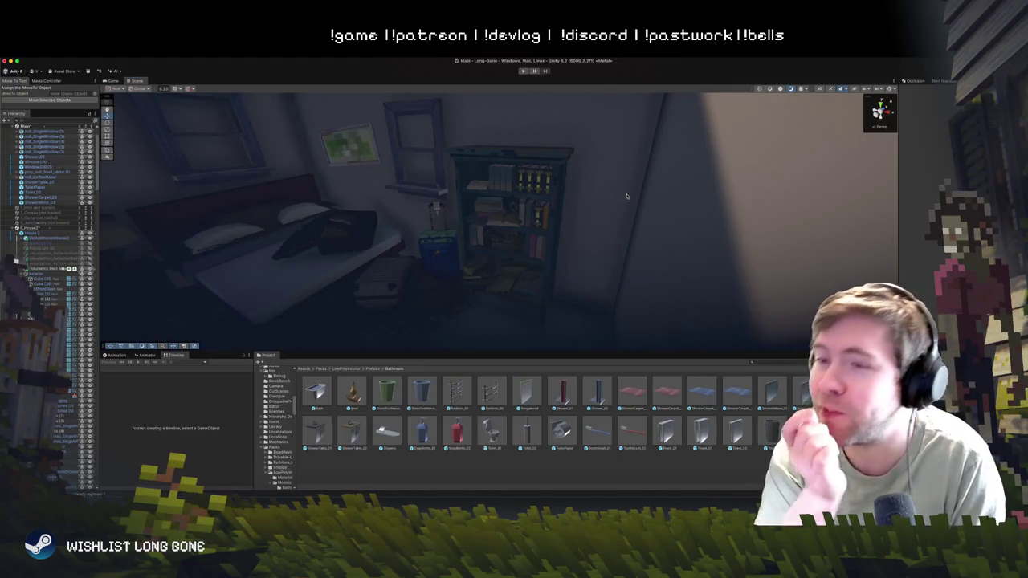
{"action": "mouse_move", "coordinate": [615, 249]}
{"action": "left_mouse_down"}
{"action": "mouse_move", "coordinate": [597, 261]}
{"action": "mouse_move", "coordinate": [665, 219]}
{"action": "mouse_move", "coordinate": [432, 245]}
{"action": "mouse_move", "coordinate": [345, 173]}
{"action": "left_mouse_up"}
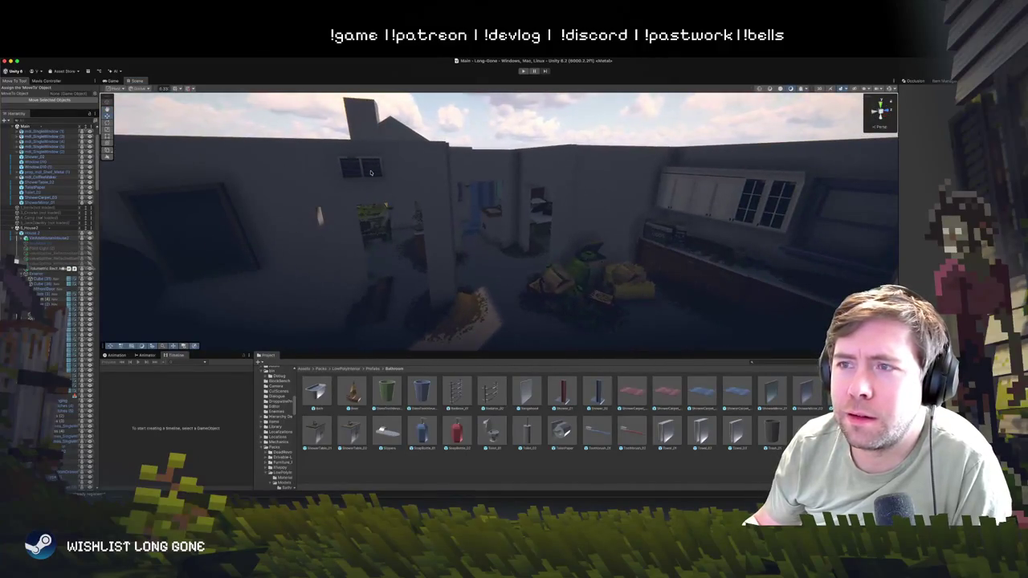
- Slide prop_AirVent sideways along the wall, then fly the view out to the courtyard
{"action": "left_click", "coordinate": [370, 172]}
{"action": "mouse_move", "coordinate": [370, 172]}
{"action": "left_mouse_down"}
{"action": "mouse_move", "coordinate": [576, 178]}
{"action": "mouse_move", "coordinate": [558, 183]}
{"action": "mouse_move", "coordinate": [568, 196]}
{"action": "mouse_move", "coordinate": [502, 181]}
{"action": "mouse_move", "coordinate": [506, 172]}
{"action": "mouse_move", "coordinate": [514, 188]}
{"action": "mouse_move", "coordinate": [490, 170]}
{"action": "left_mouse_up"}
{"action": "left_click", "coordinate": [470, 134]}
{"action": "mouse_move", "coordinate": [470, 134]}
{"action": "left_mouse_down"}
{"action": "mouse_move", "coordinate": [416, 156]}
{"action": "mouse_move", "coordinate": [436, 151]}
{"action": "mouse_move", "coordinate": [519, 187]}
{"action": "mouse_move", "coordinate": [603, 154]}
{"action": "mouse_move", "coordinate": [605, 228]}
{"action": "mouse_move", "coordinate": [351, 202]}
{"action": "mouse_move", "coordinate": [451, 175]}
{"action": "mouse_move", "coordinate": [454, 118]}
{"action": "left_mouse_up"}
{"action": "key", "text": "a"}
{"action": "key", "text": "s"}
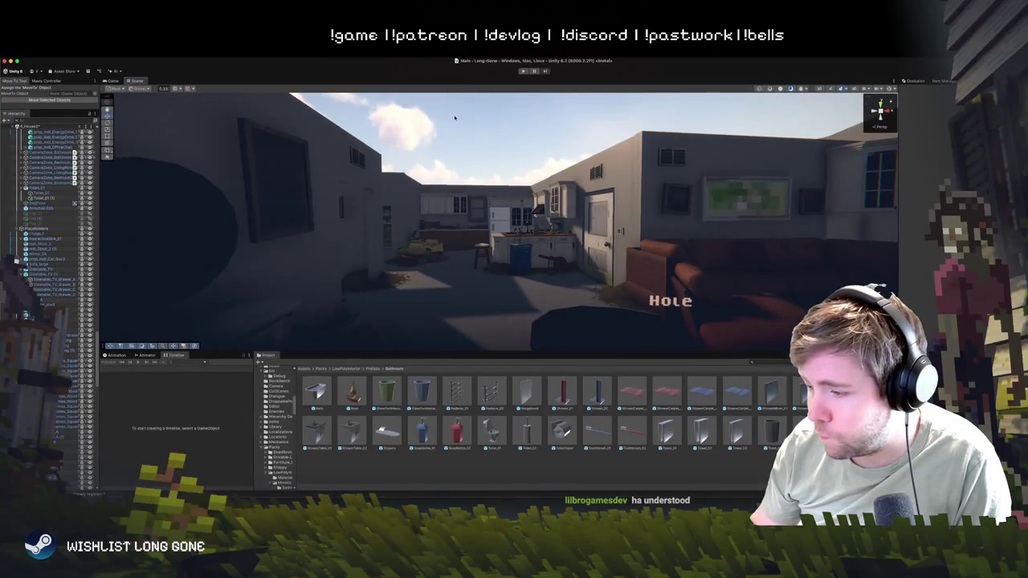
{"action": "left_click_drag", "start_coordinate": [458, 175], "coordinate": [450, 181]}
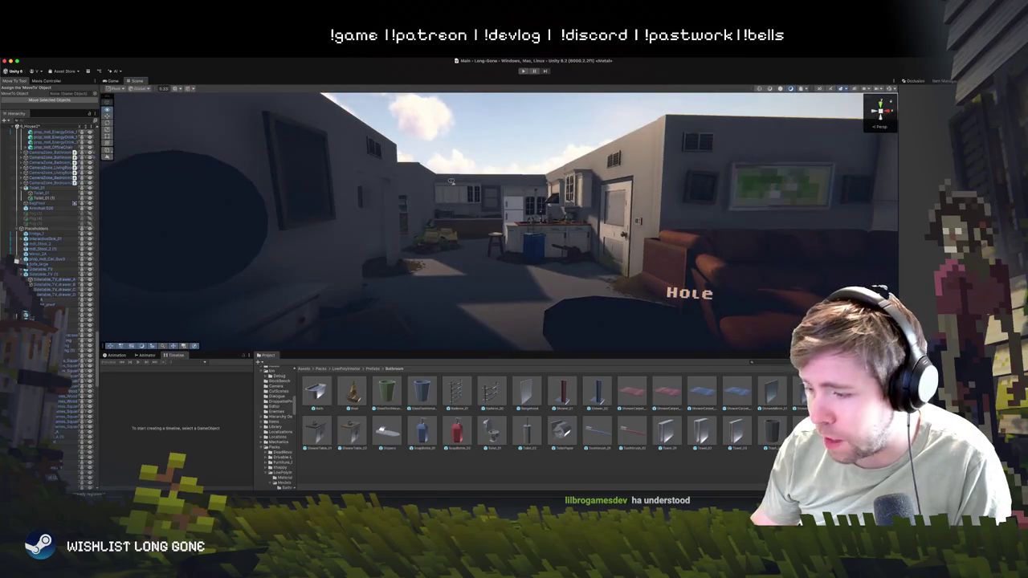